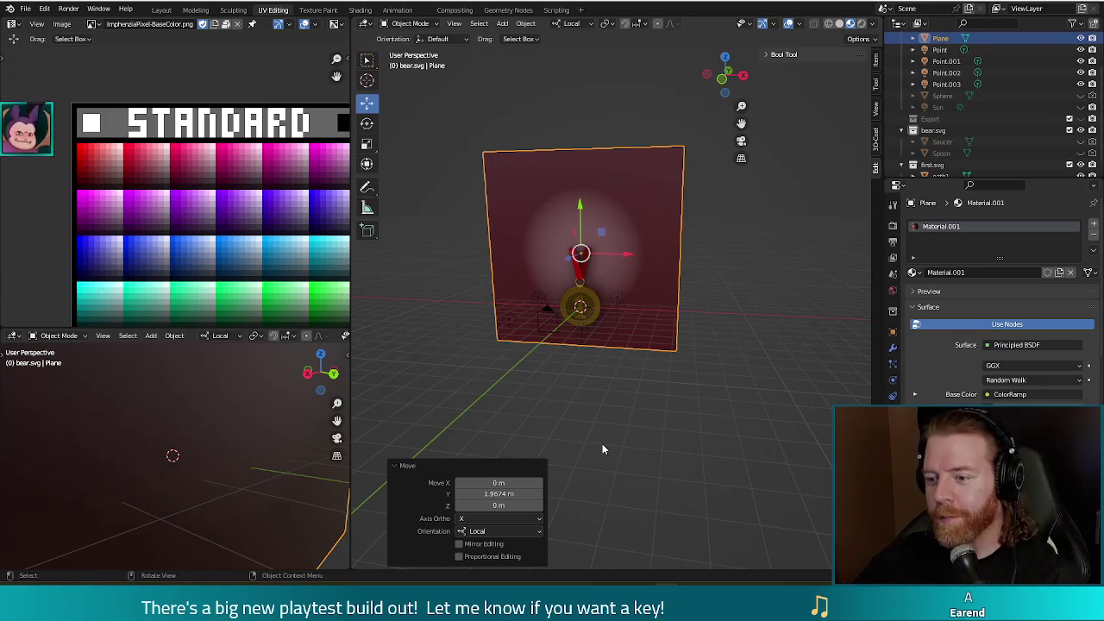
# - Save the Blender scene with Ctrl+S as first.blend
pyautogui.hotkey('ctrl', 's')
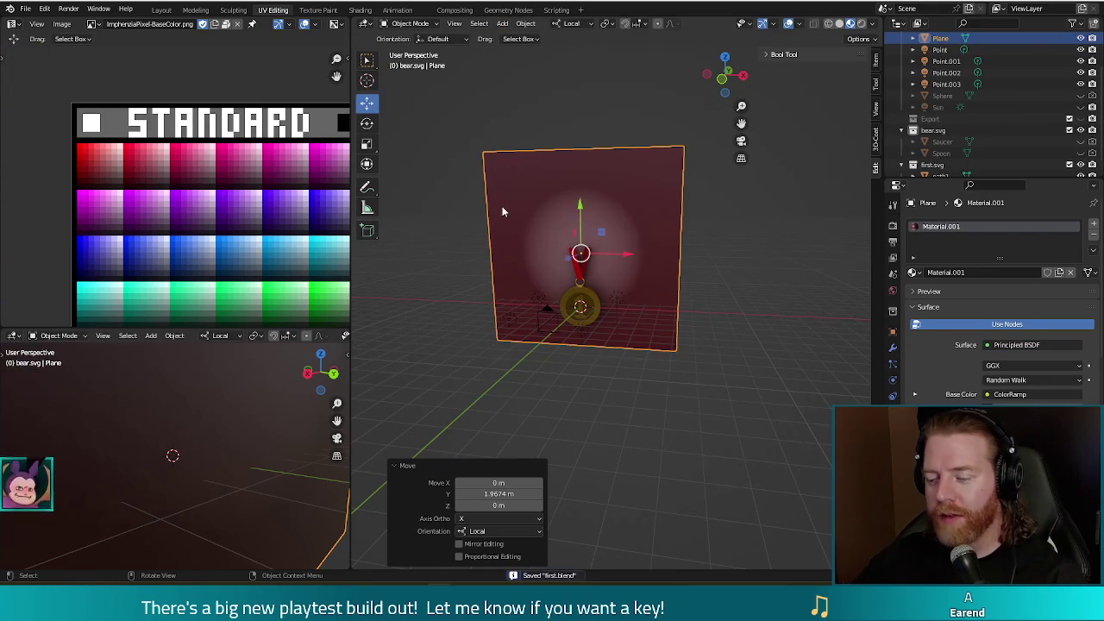
# - Render the gold medal scene, save the image as first.png, and close the render window
pyautogui.press('F12')
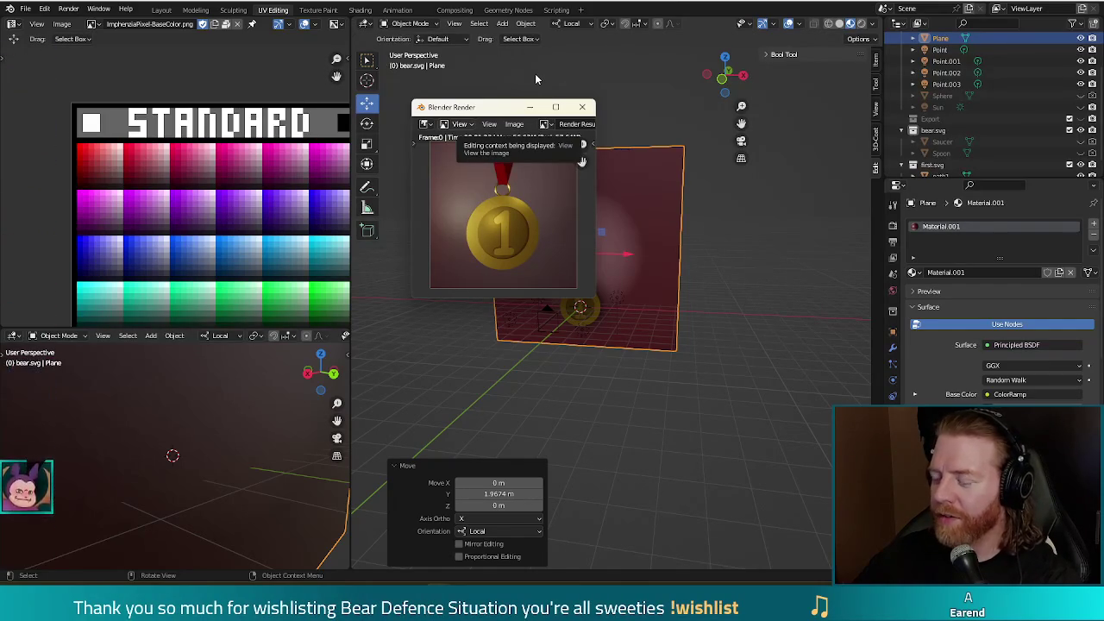
pyautogui.click(512, 125)
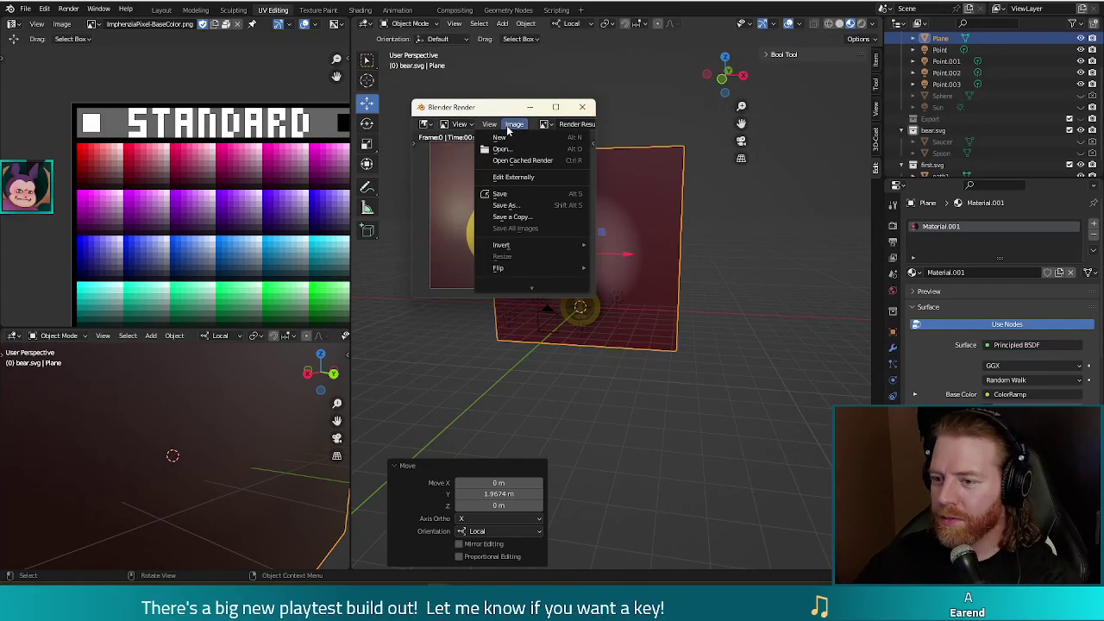
pyautogui.click(505, 205)
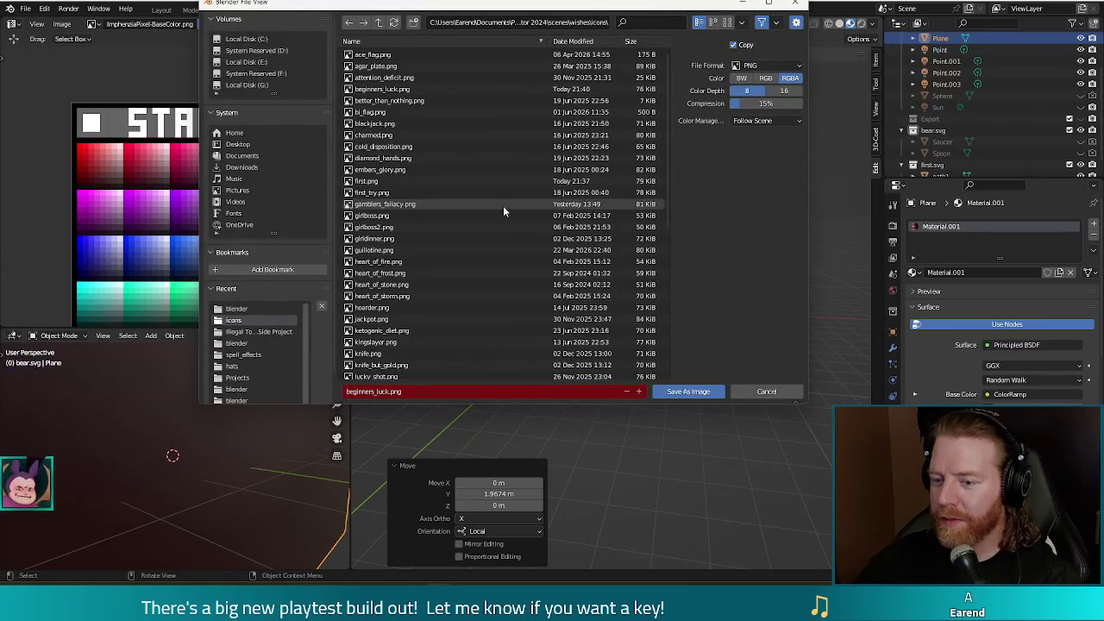
pyautogui.click(386, 392)
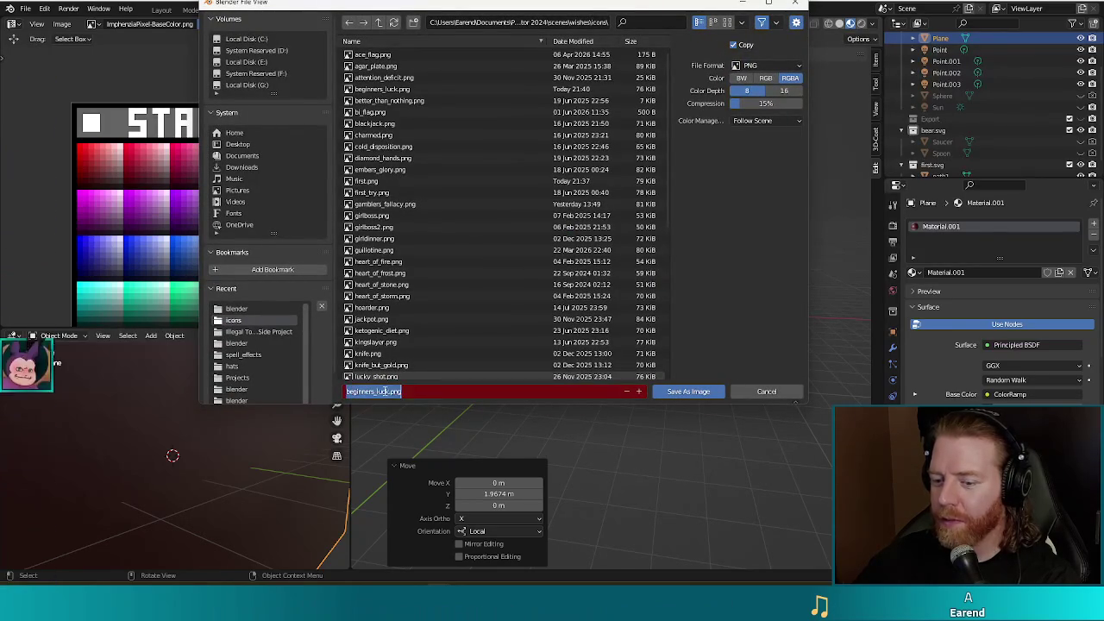
pyautogui.press('End')
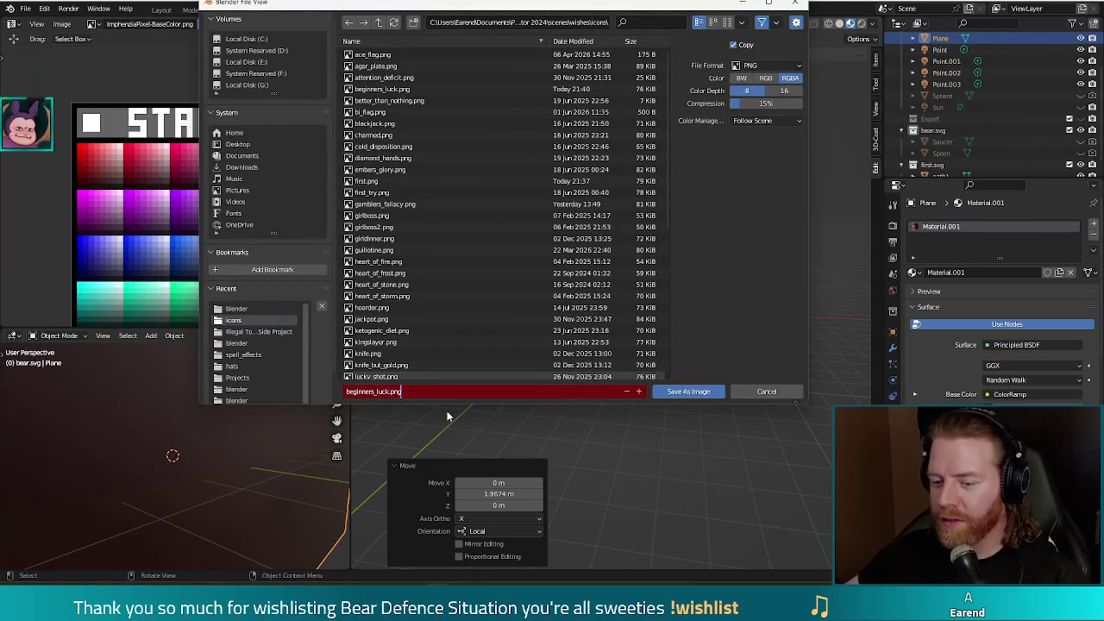
pyautogui.press('Left')
pyautogui.press('Left')
pyautogui.press('Left')
pyautogui.hotkey('shift', 'Home')
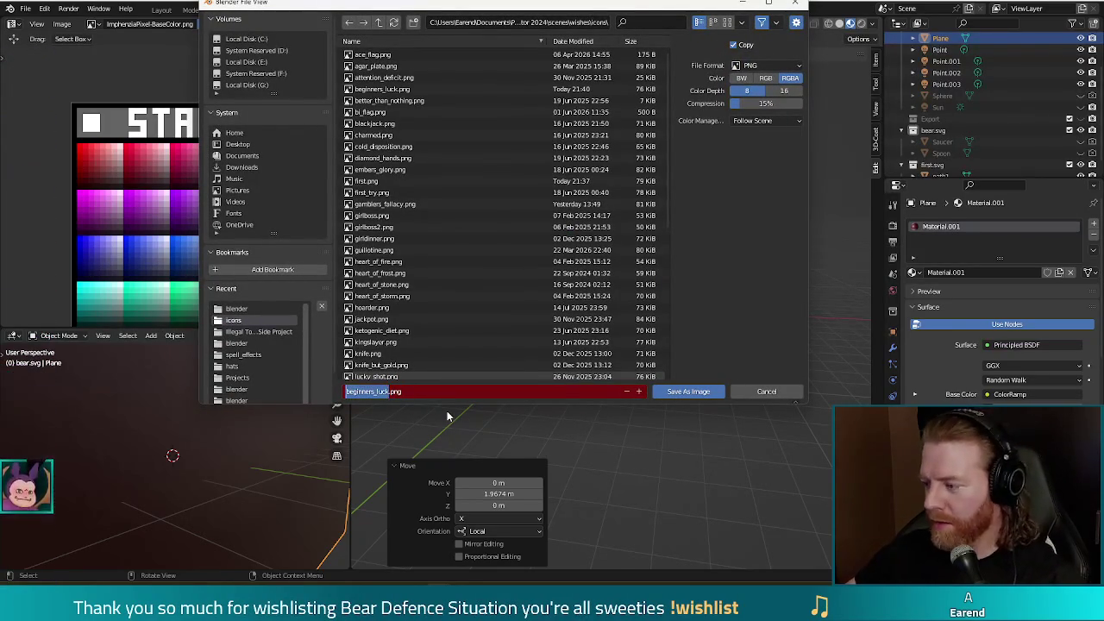
pyautogui.write('first')
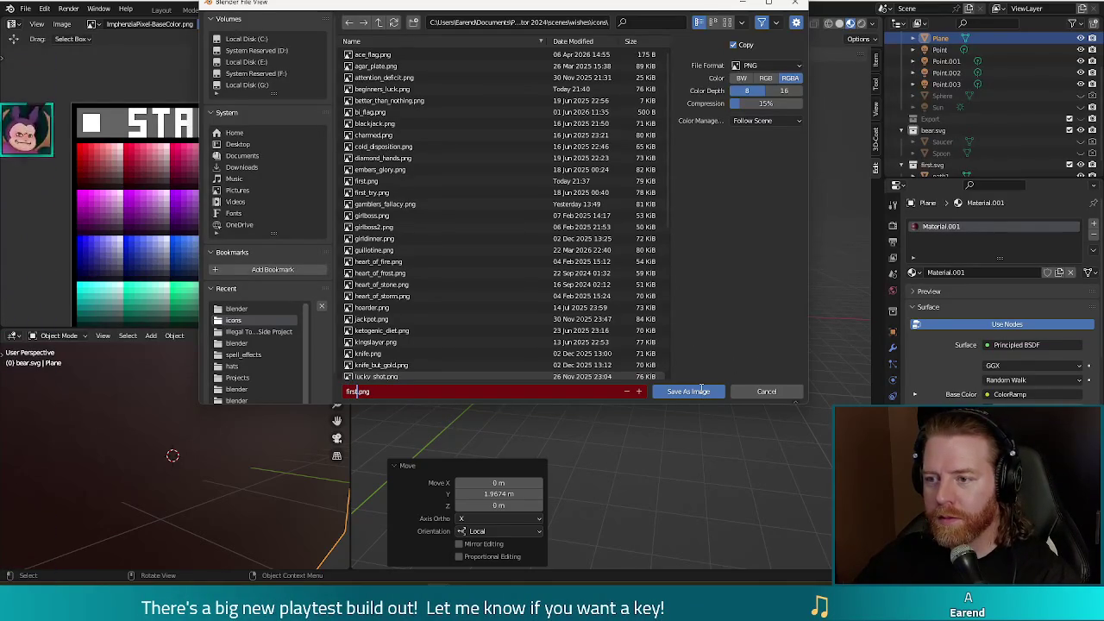
pyautogui.click(701, 389)
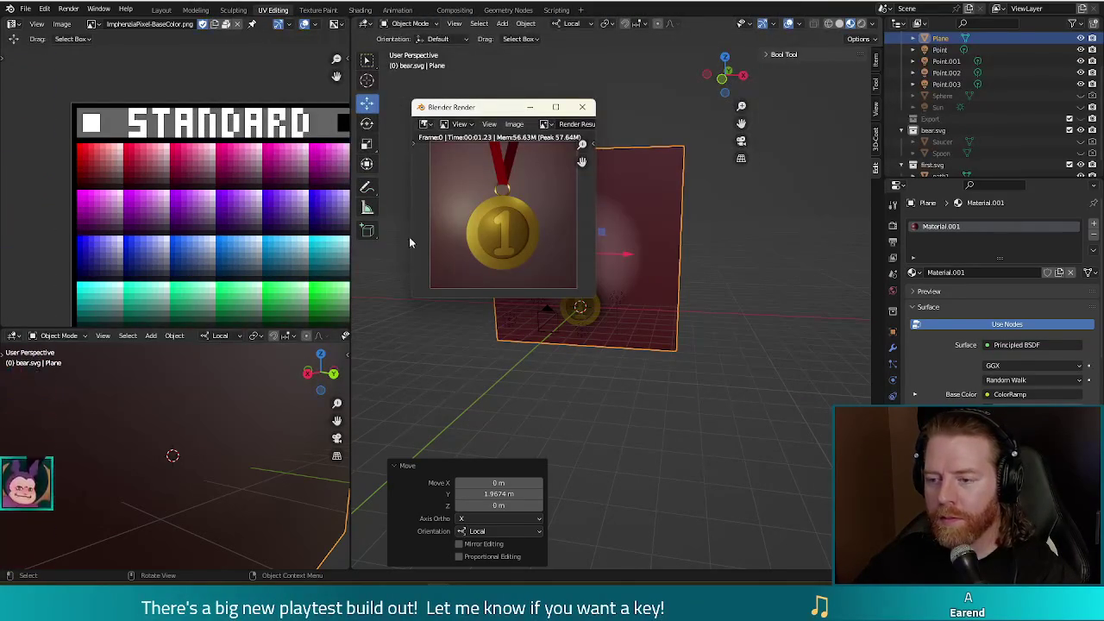
pyautogui.click(583, 110)
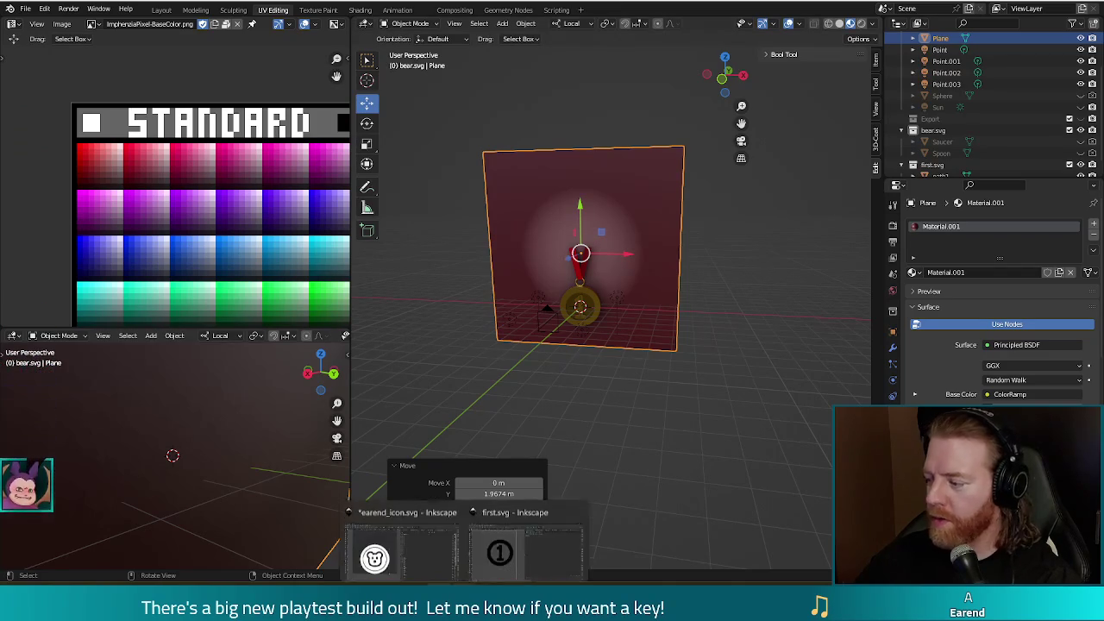
# - Switch to first.svg in Inkscape and select the circled 1 ring as one object
pyautogui.click(526, 540)
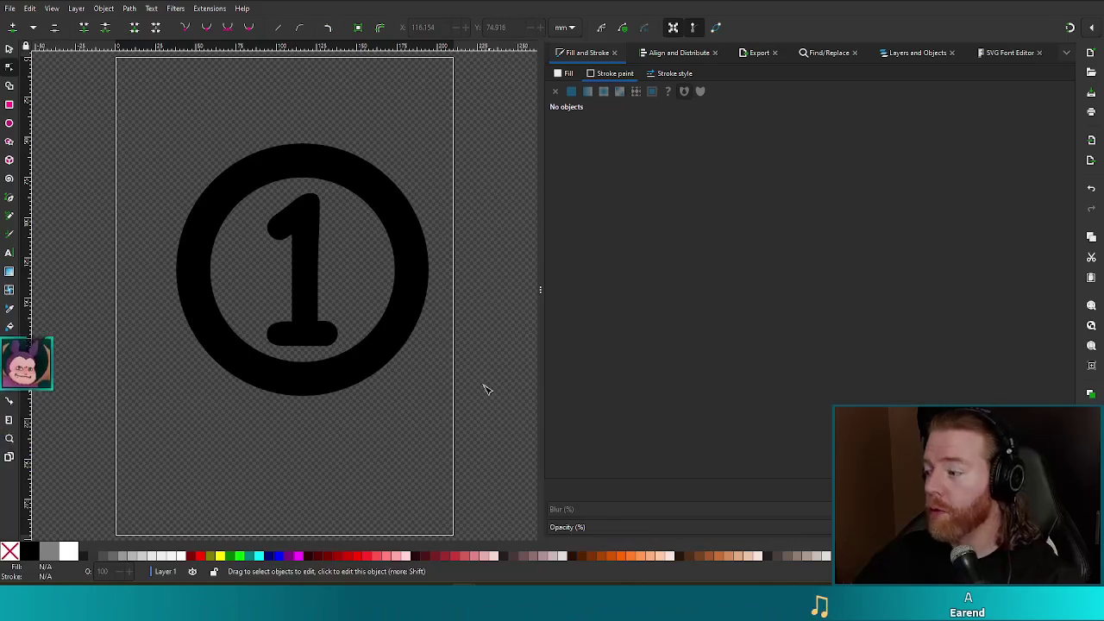
pyautogui.click(411, 229)
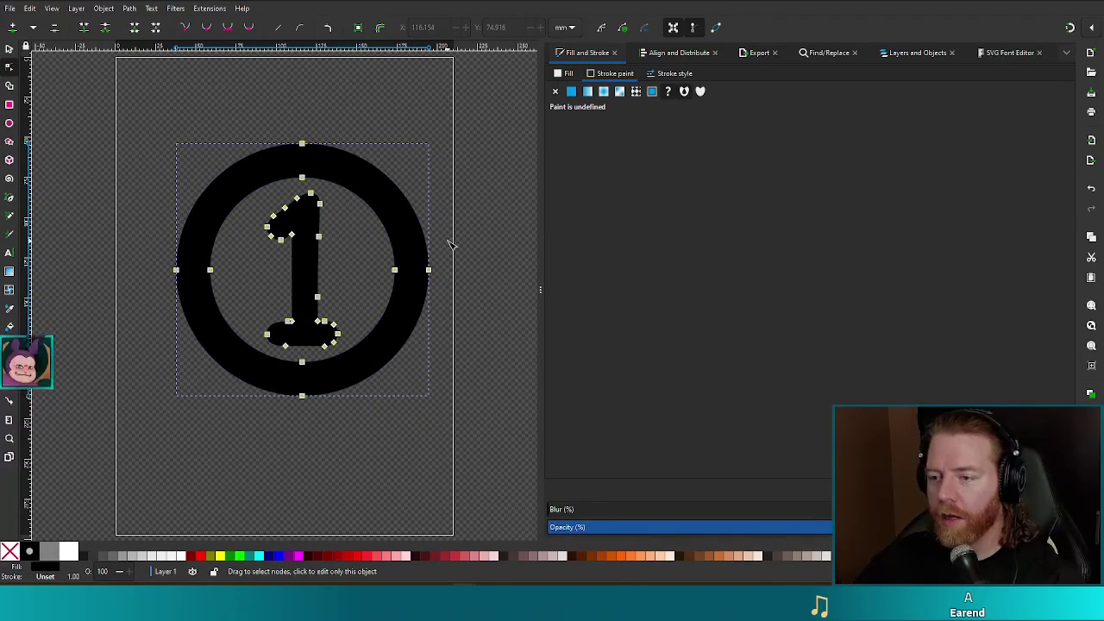
pyautogui.click(448, 239)
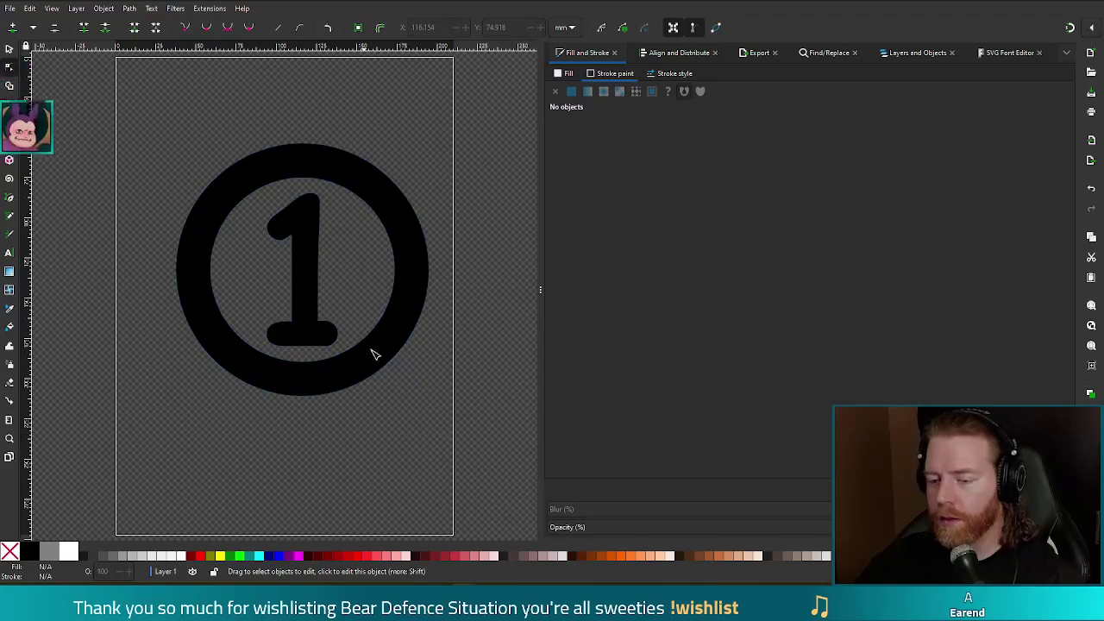
pyautogui.press('s')
pyautogui.click(401, 297)
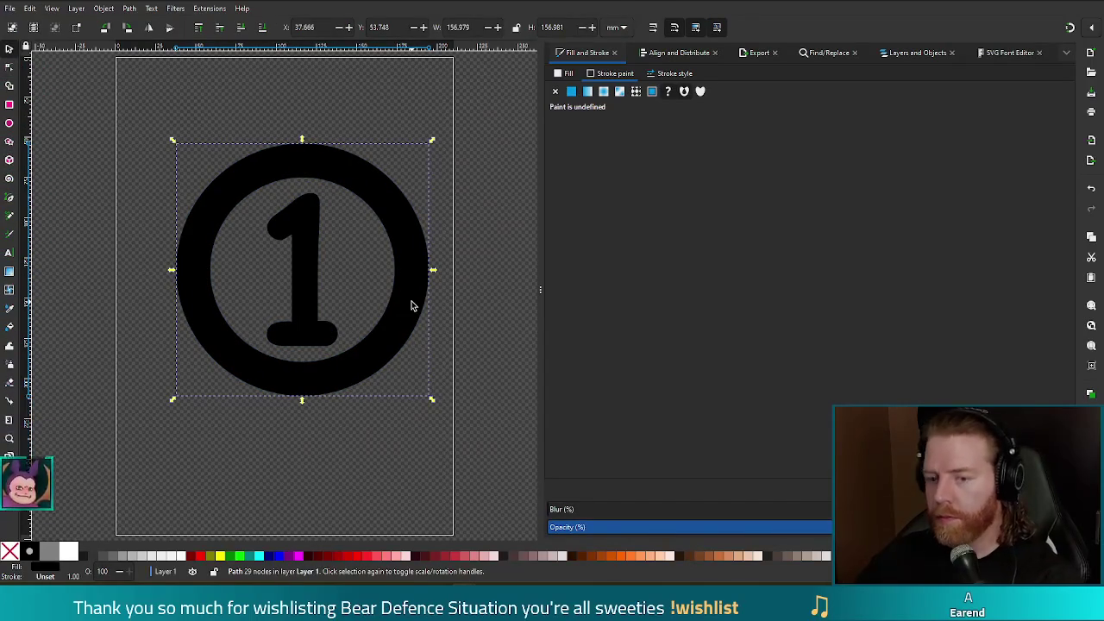
pyautogui.press('ctrl')
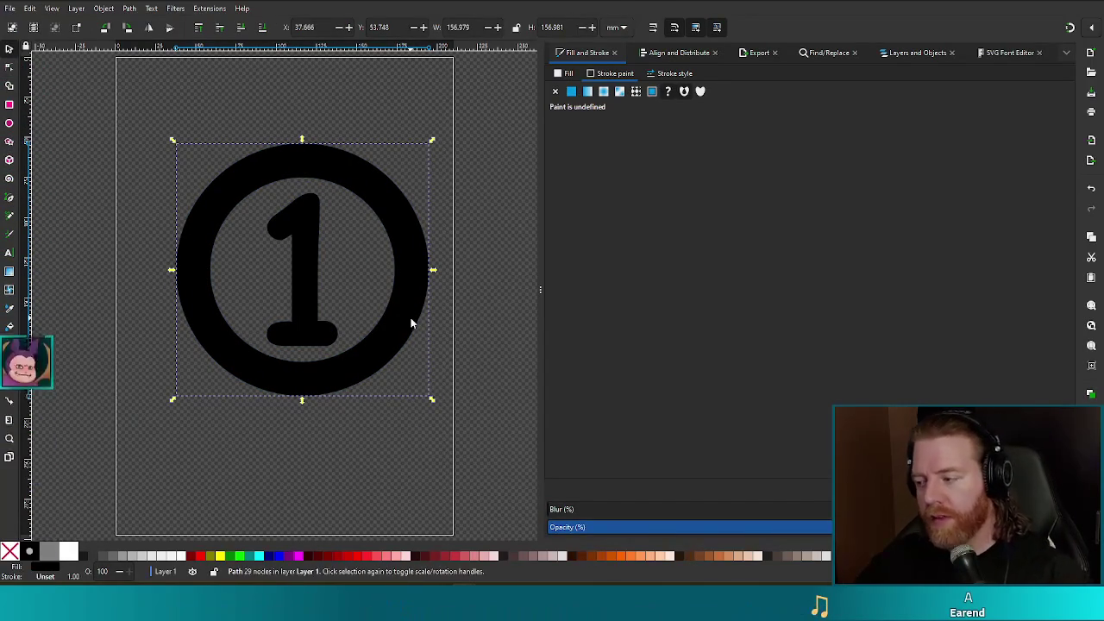
# - Save the Inkscape drawing under the new name crazy_eights.svg in the project folder
pyautogui.hotkey('ctrl', 'shift', 's')
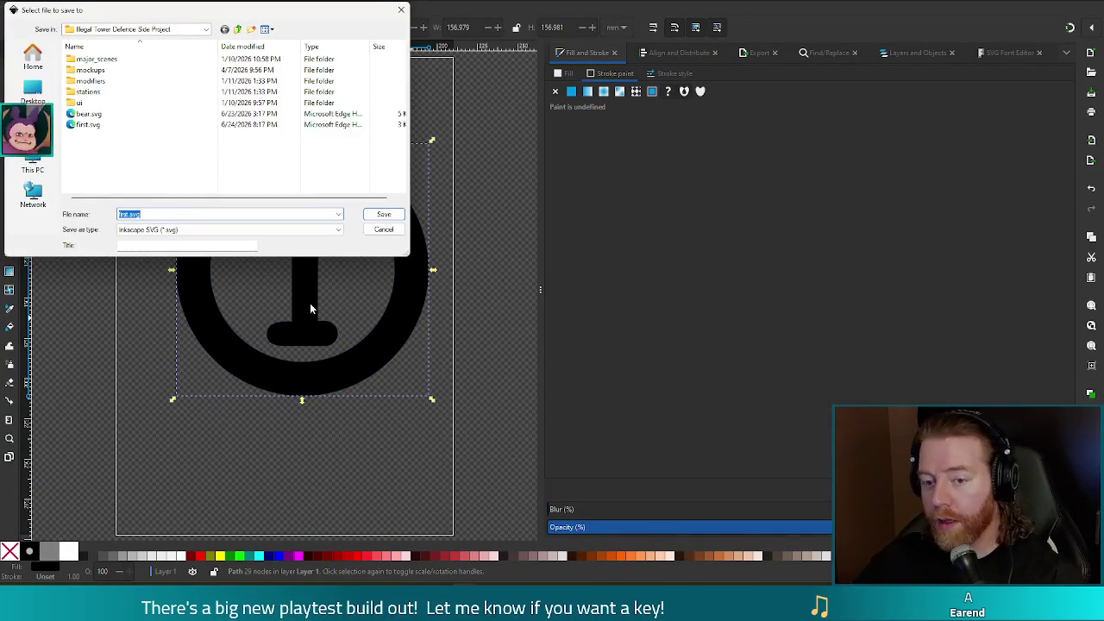
pyautogui.click(187, 245)
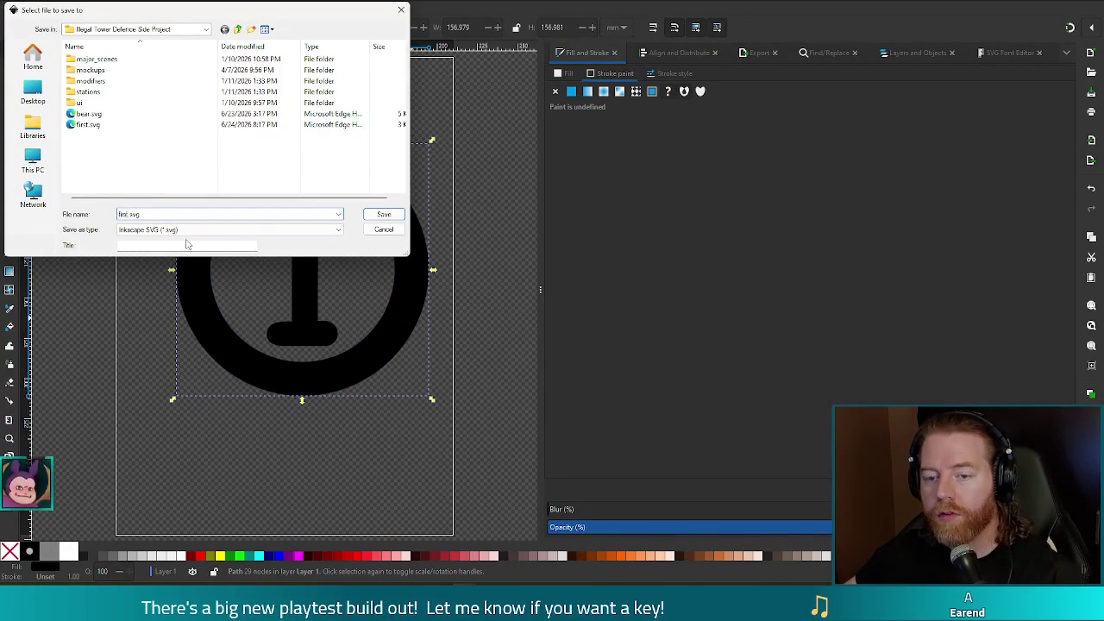
pyautogui.write('crazy')
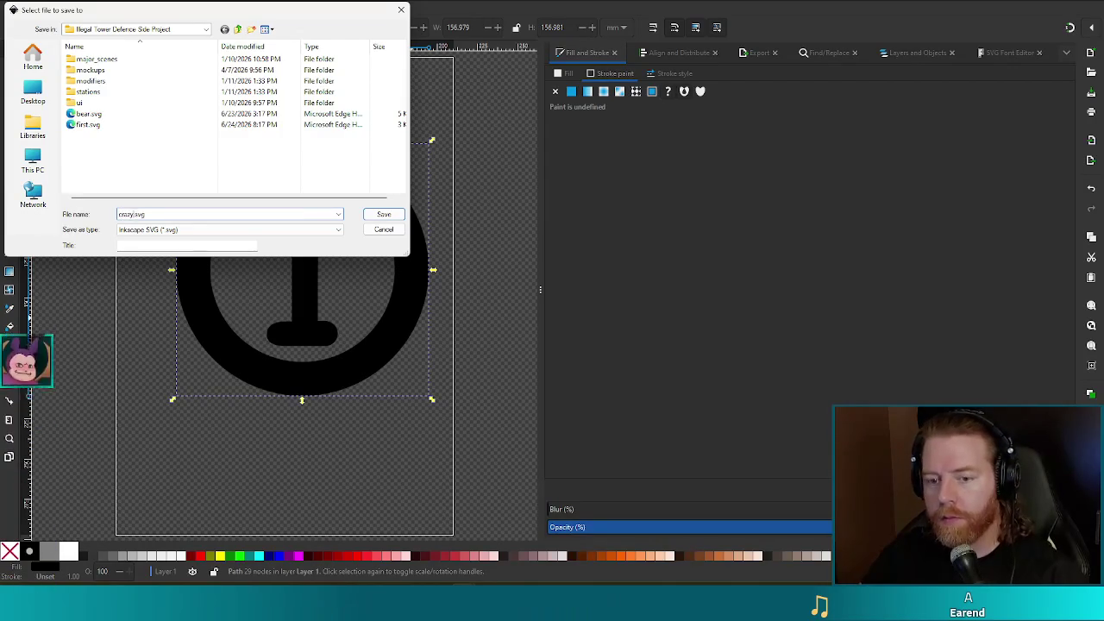
pyautogui.write('_eigh')
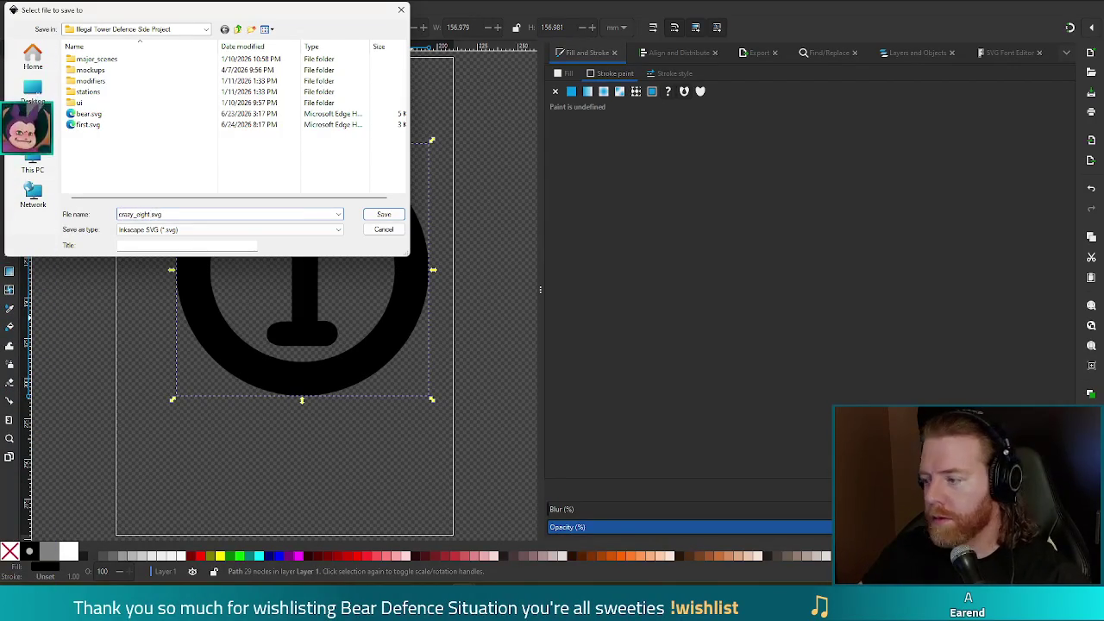
pyautogui.write('ts')
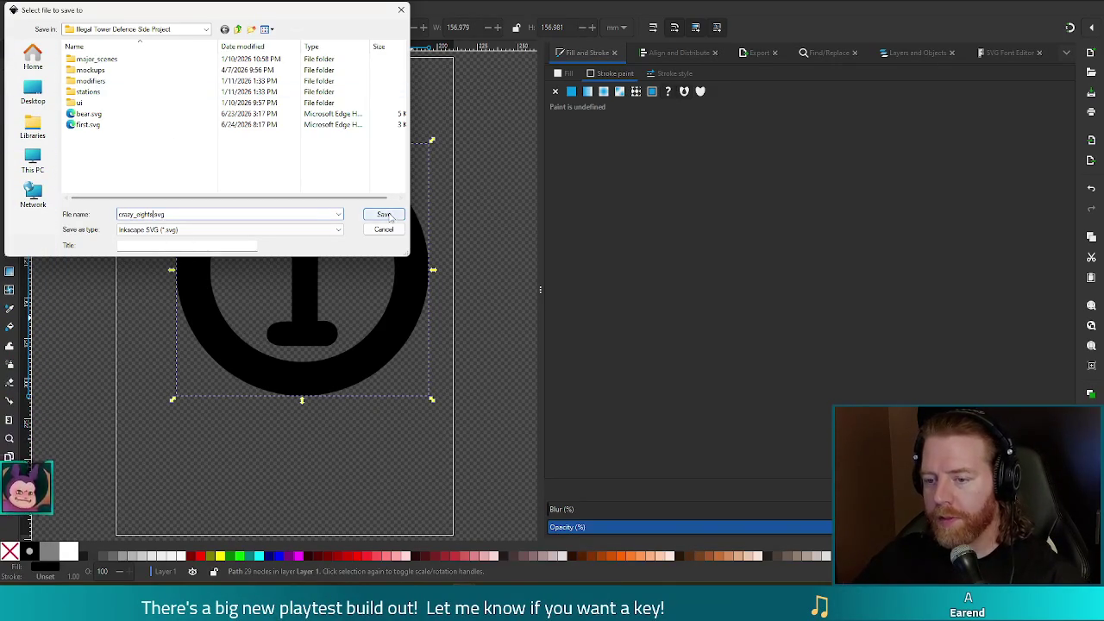
pyautogui.click(384, 215)
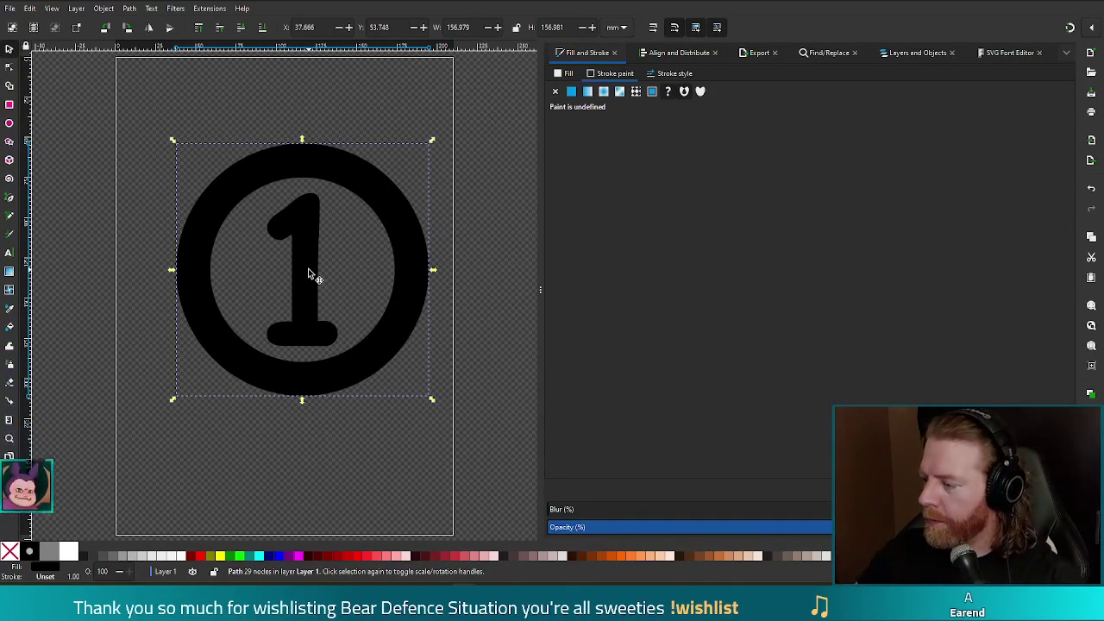
# - Delete the circled 1 icon and place a text insertion point on the empty page
pyautogui.press('Escape')
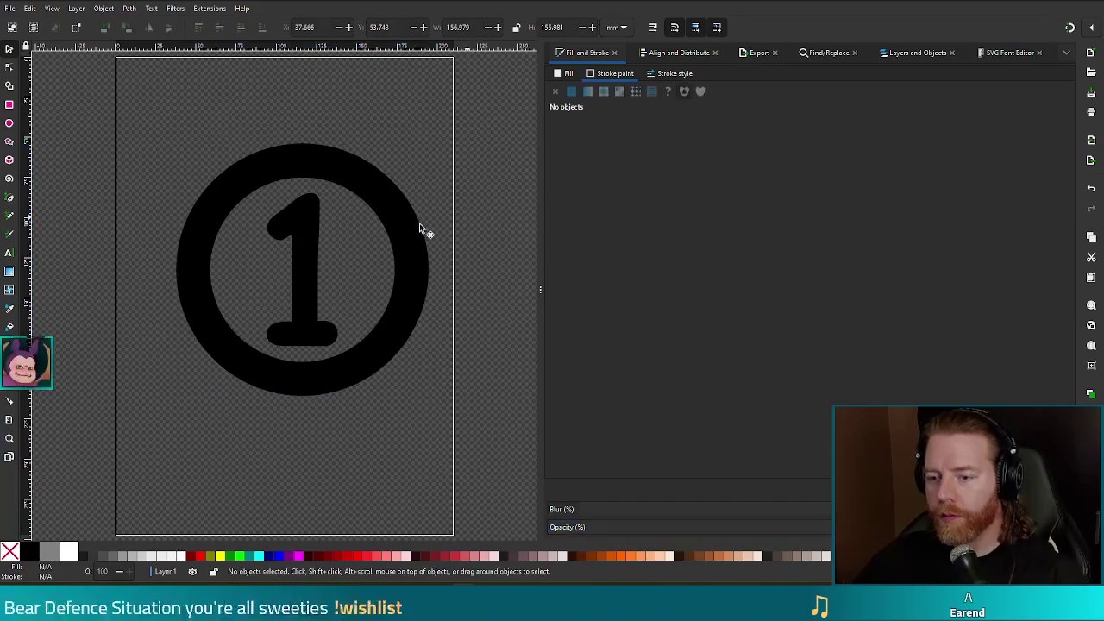
pyautogui.click(399, 233)
pyautogui.press('Delete')
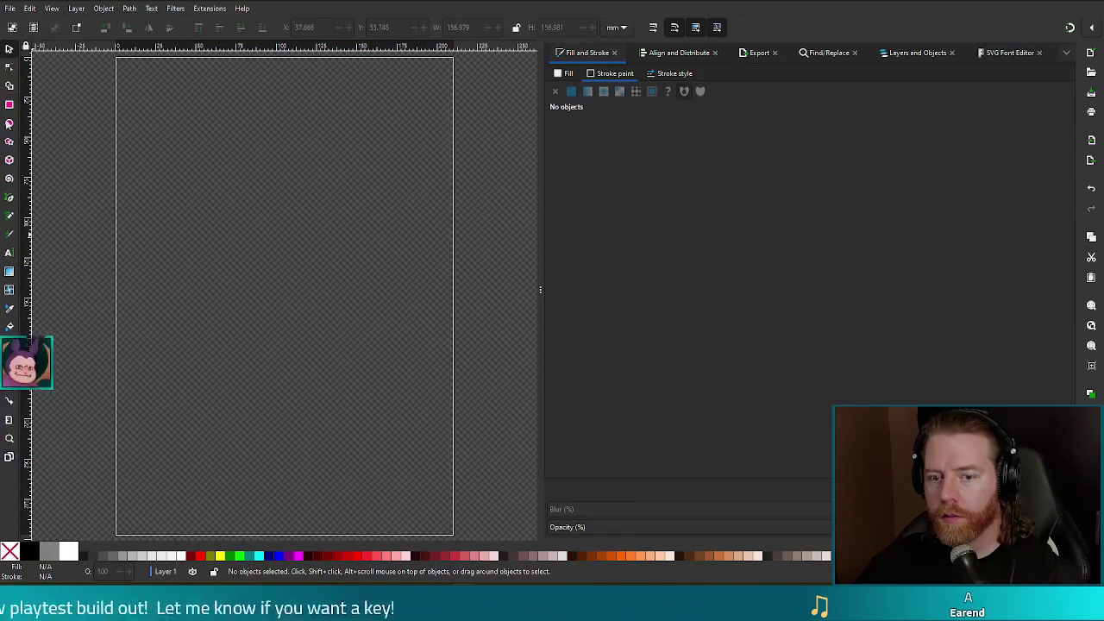
pyautogui.click(10, 254)
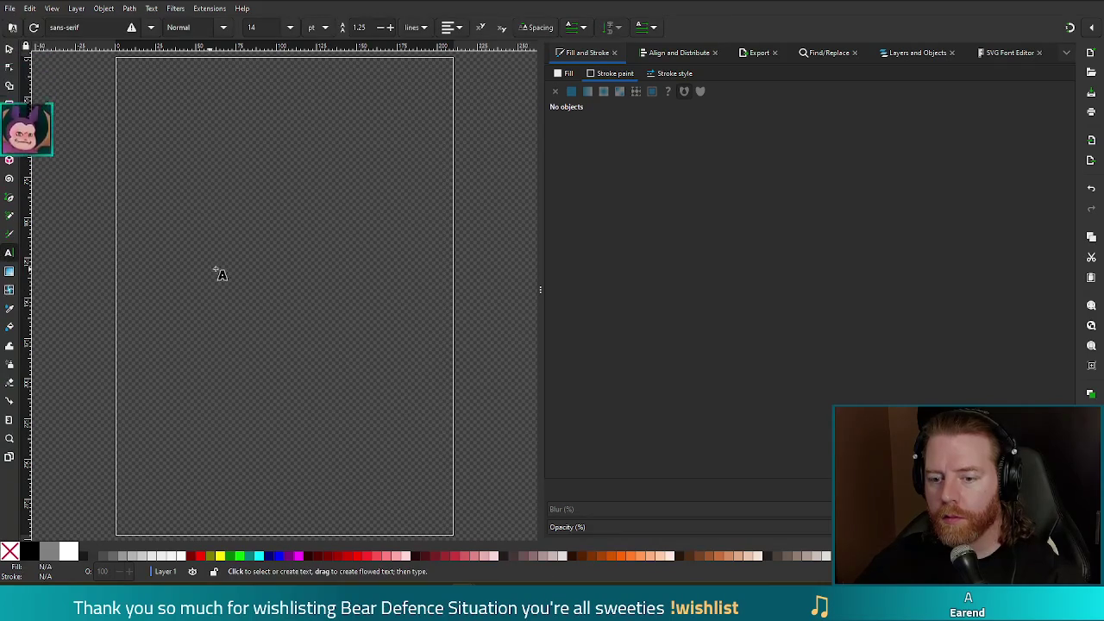
pyautogui.click(252, 257)
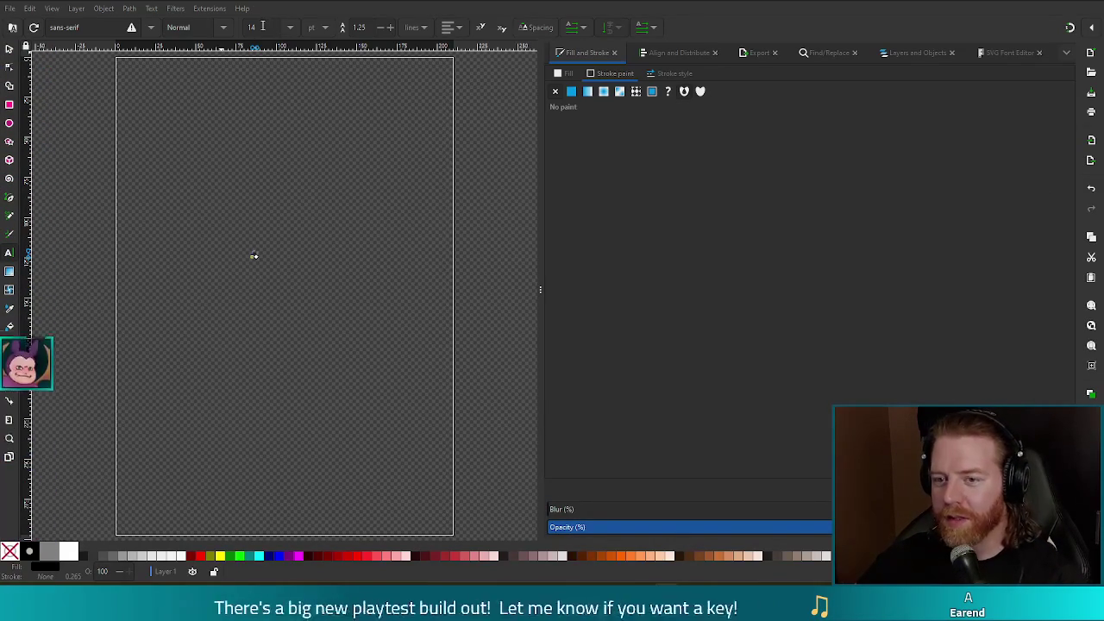
# - Type an 8 at 140 pt font size and set it in Comic Sans MS
pyautogui.write('0')
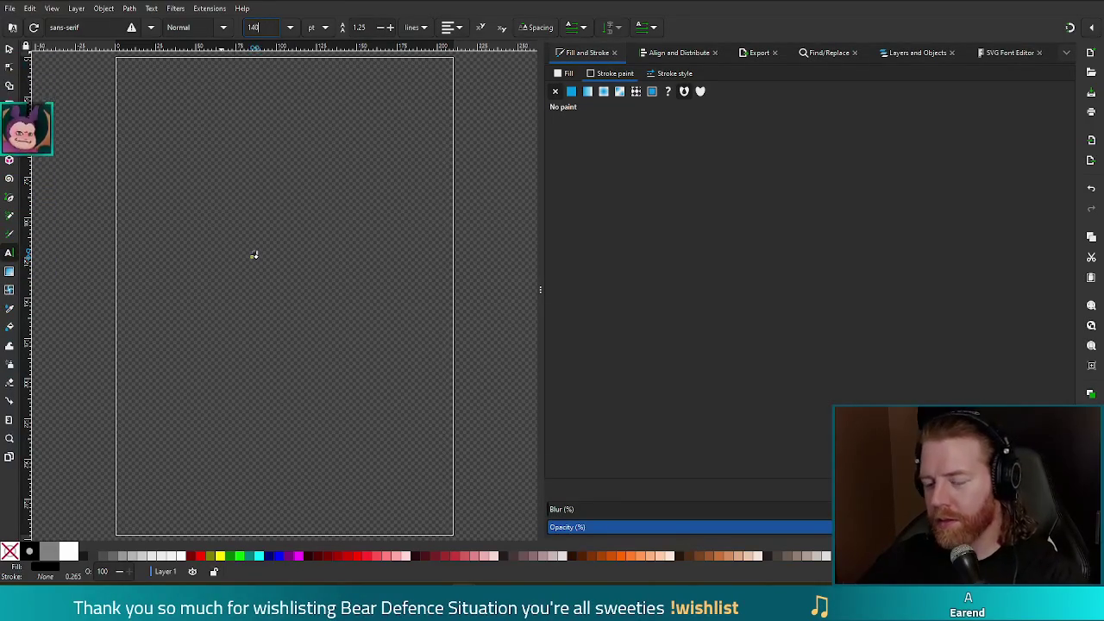
pyautogui.press('Return')
pyautogui.write('8')
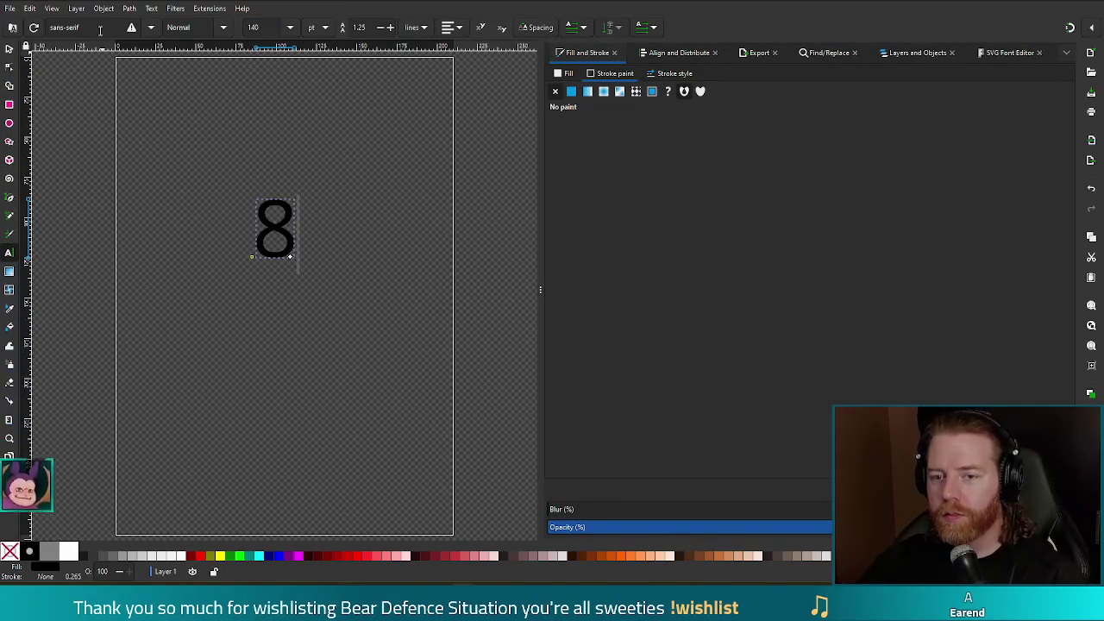
pyautogui.click(100, 30)
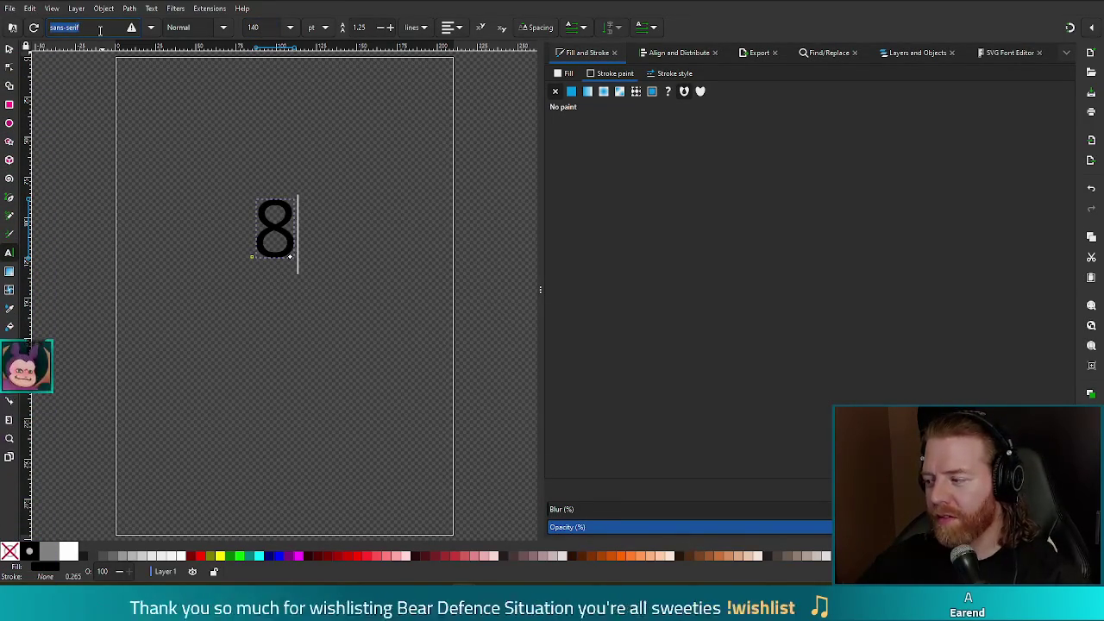
pyautogui.write('c')
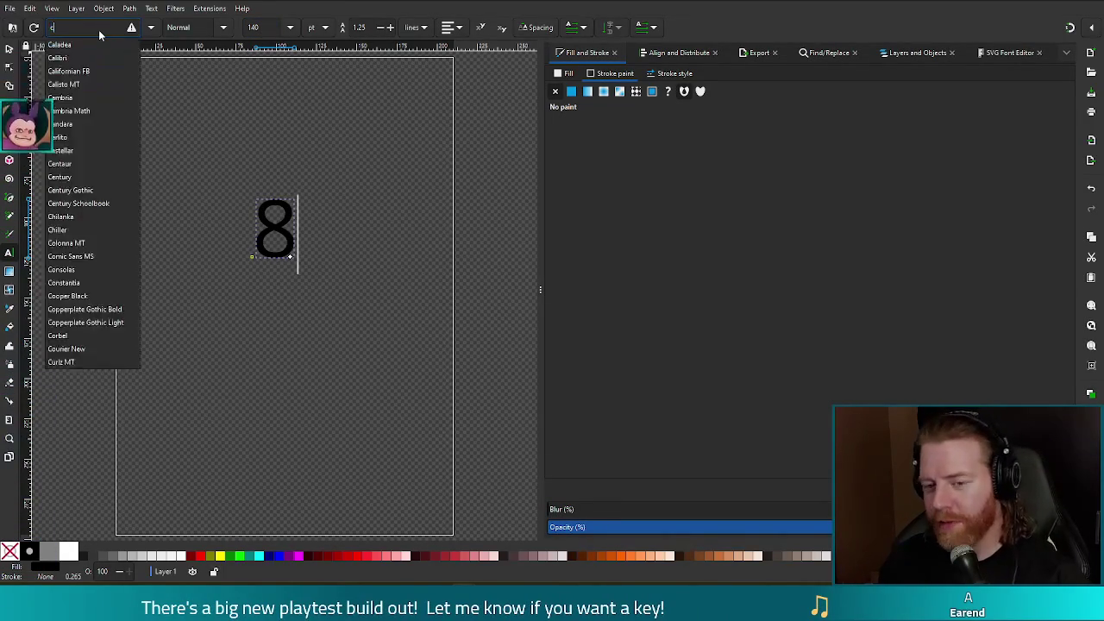
pyautogui.write('om')
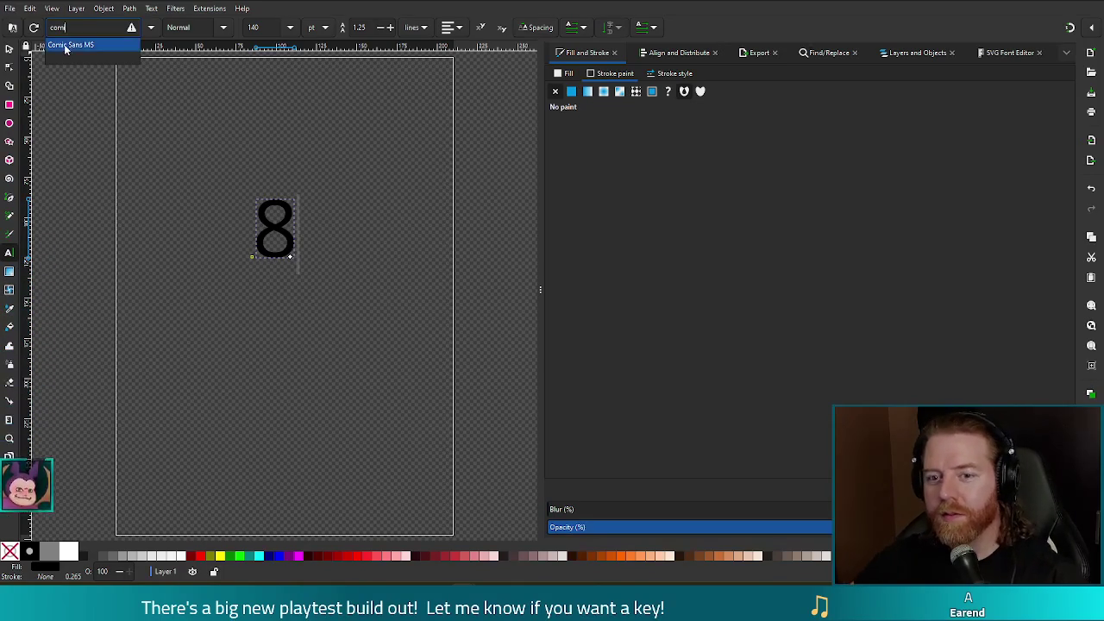
pyautogui.click(95, 44)
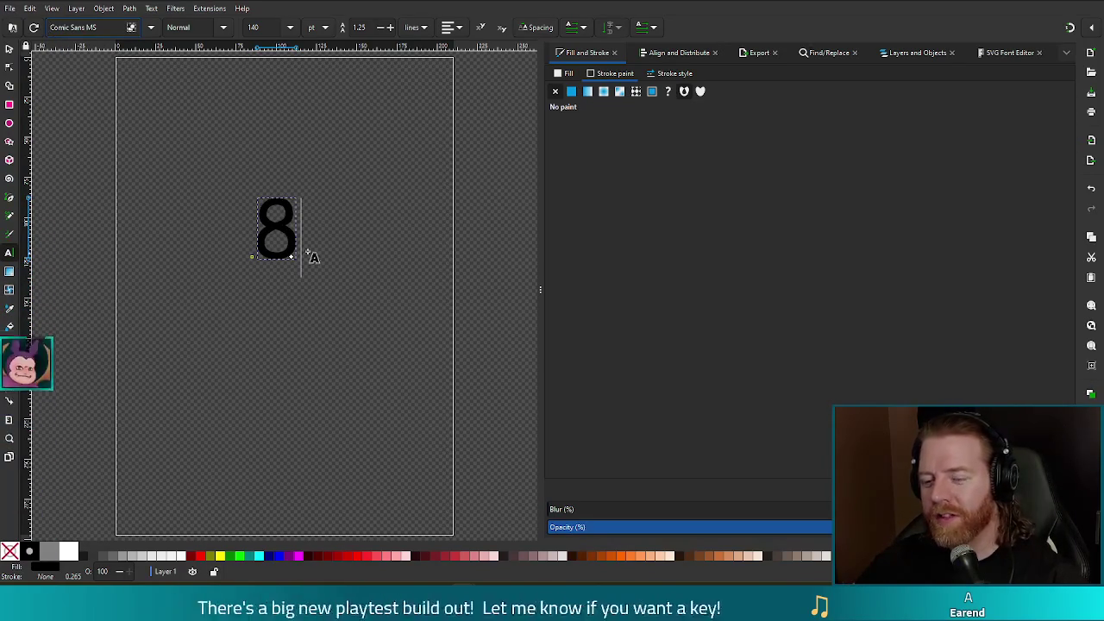
# - Move and enlarge the 8 to fill the page, then save crazy_eights.svg
pyautogui.click(10, 47)
pyautogui.moveTo(288, 245)
pyautogui.mouseDown()
pyautogui.moveTo(215, 183)
pyautogui.moveTo(397, 459)
pyautogui.mouseUp()
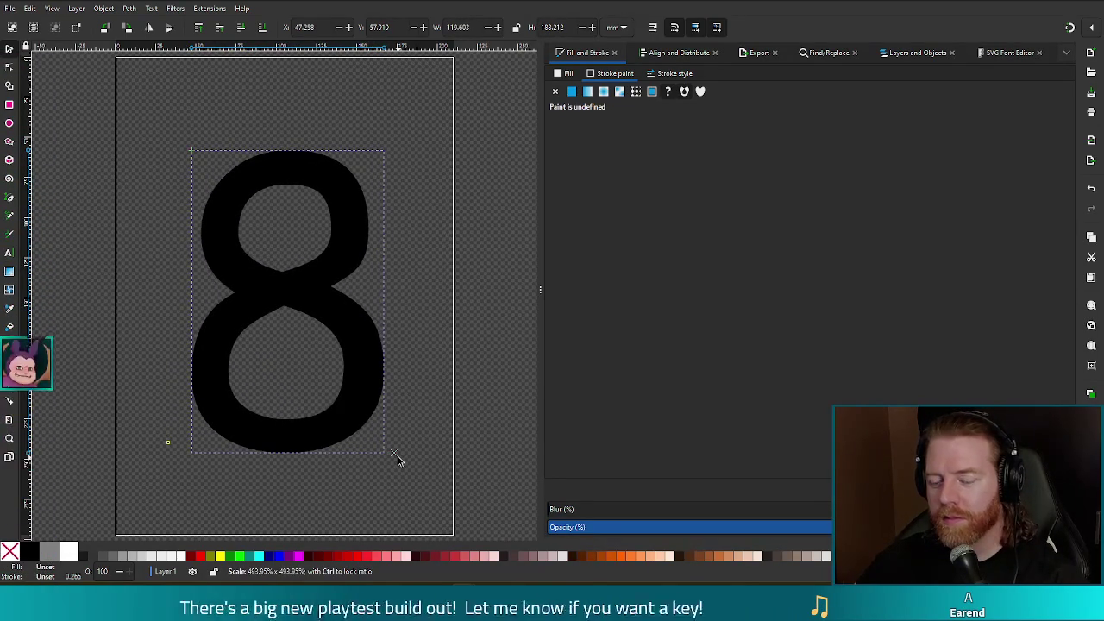
pyautogui.moveTo(397, 457); pyautogui.dragTo(398, 460)
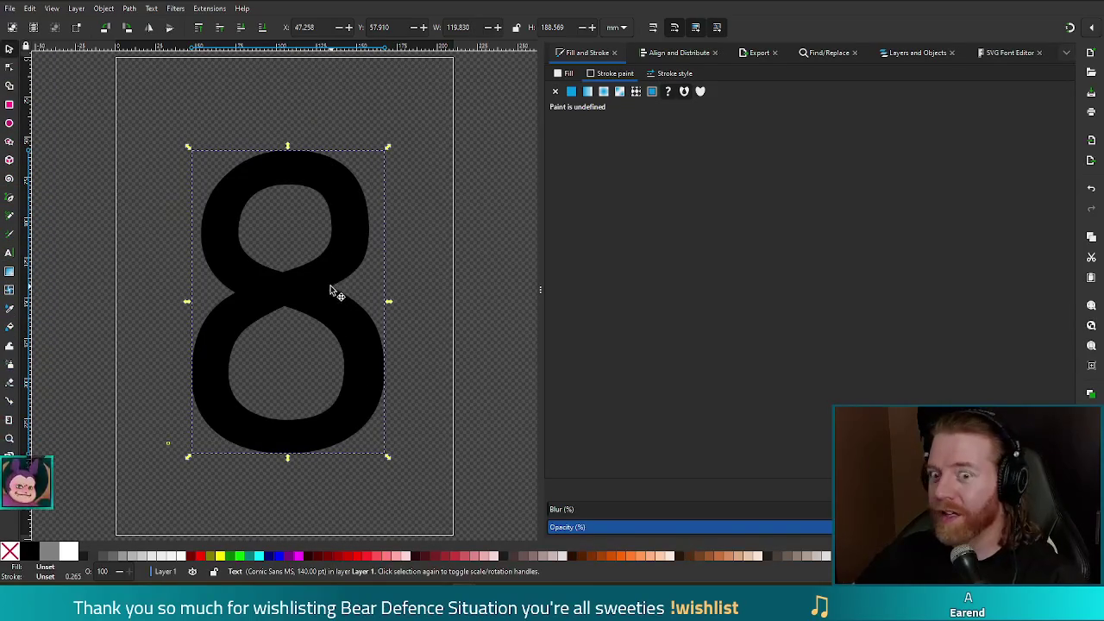
pyautogui.hotkey('ctrl', 's')
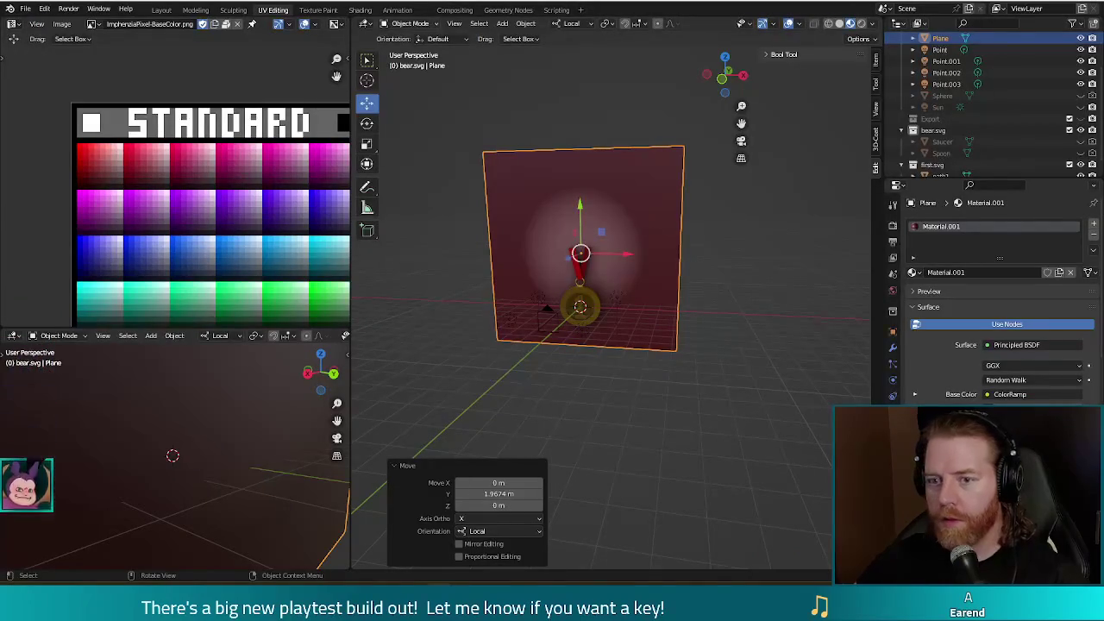
pyautogui.click(502, 24)
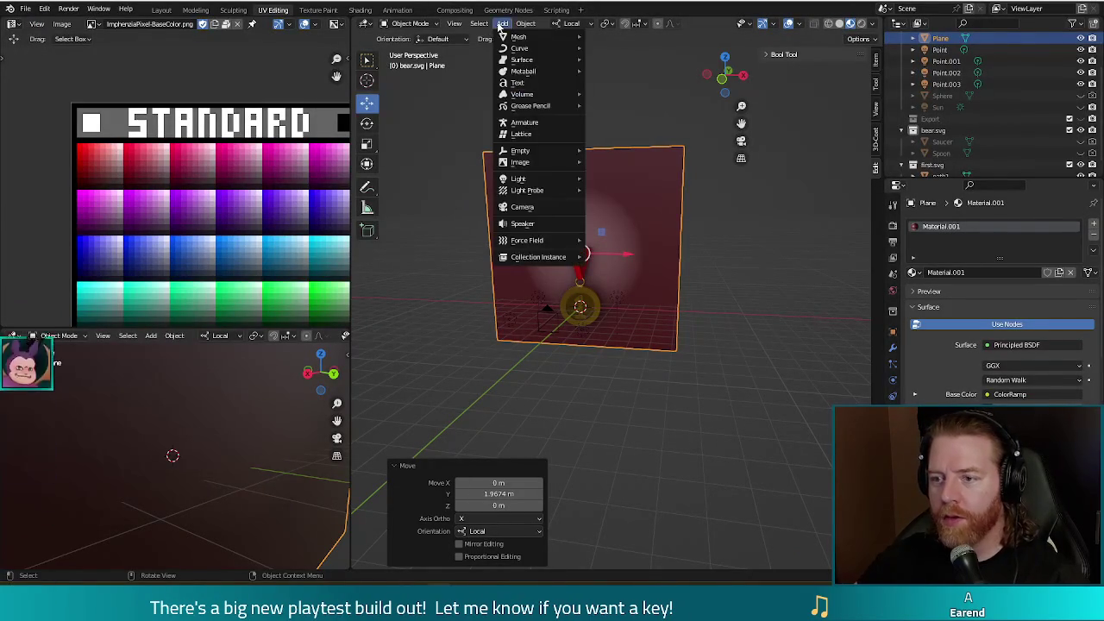
pyautogui.click(516, 82)
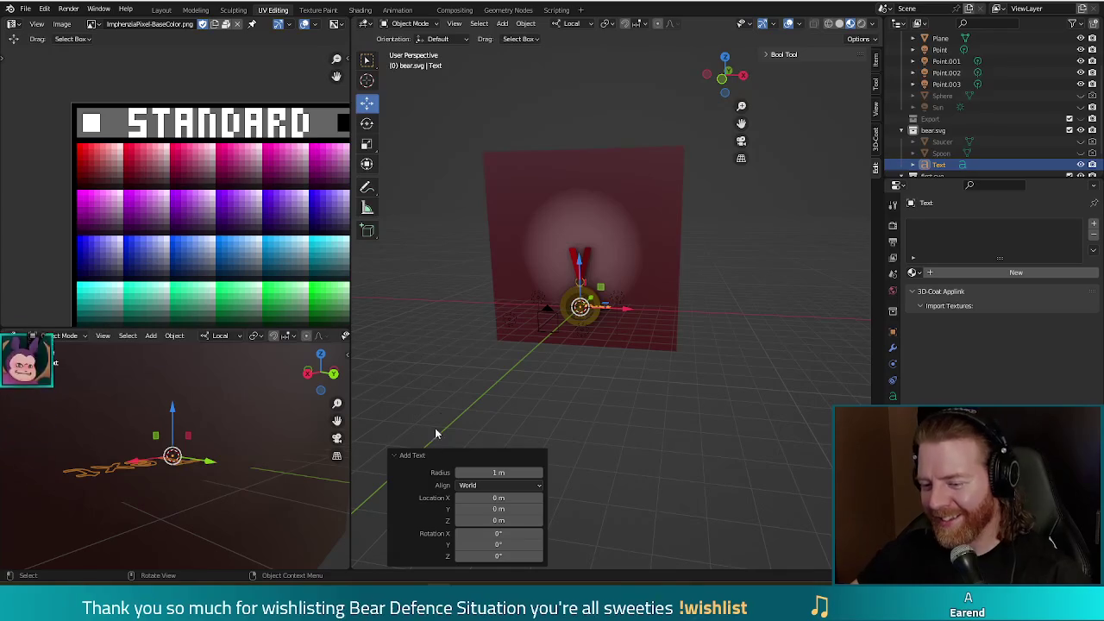
pyautogui.moveTo(608, 383)
pyautogui.mouseDown(button='middle')
pyautogui.moveTo(619, 437)
pyautogui.moveTo(551, 405)
pyautogui.mouseUp(button='middle')
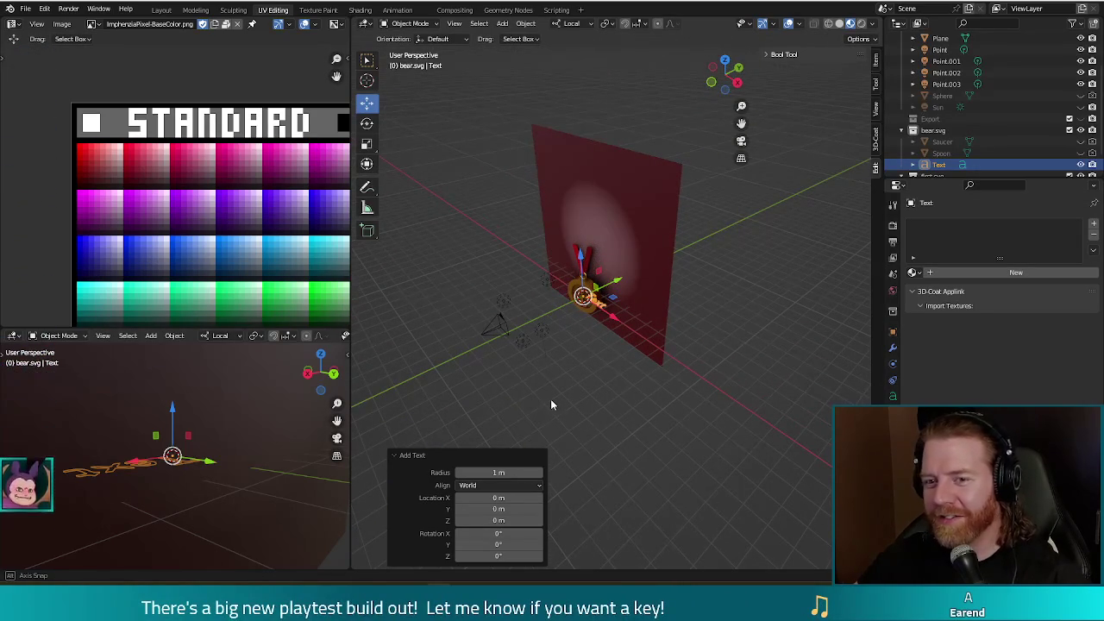
pyautogui.click(651, 341)
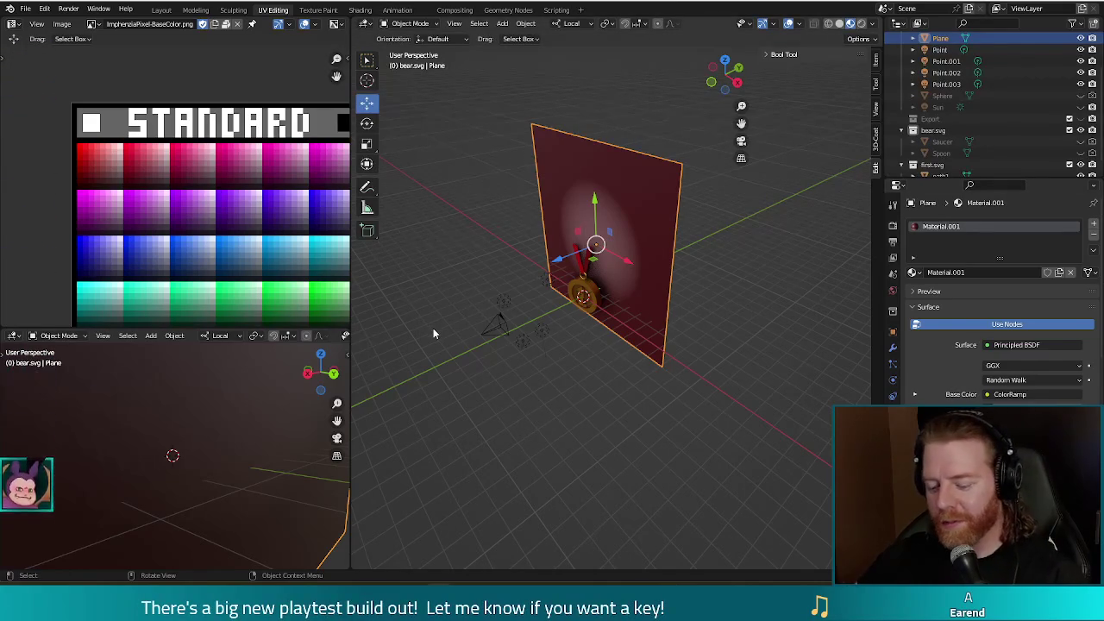
# - Save the Blender scene as a new file named crazy_eights.blend
pyautogui.hotkey('ctrl', 'shift', 's')
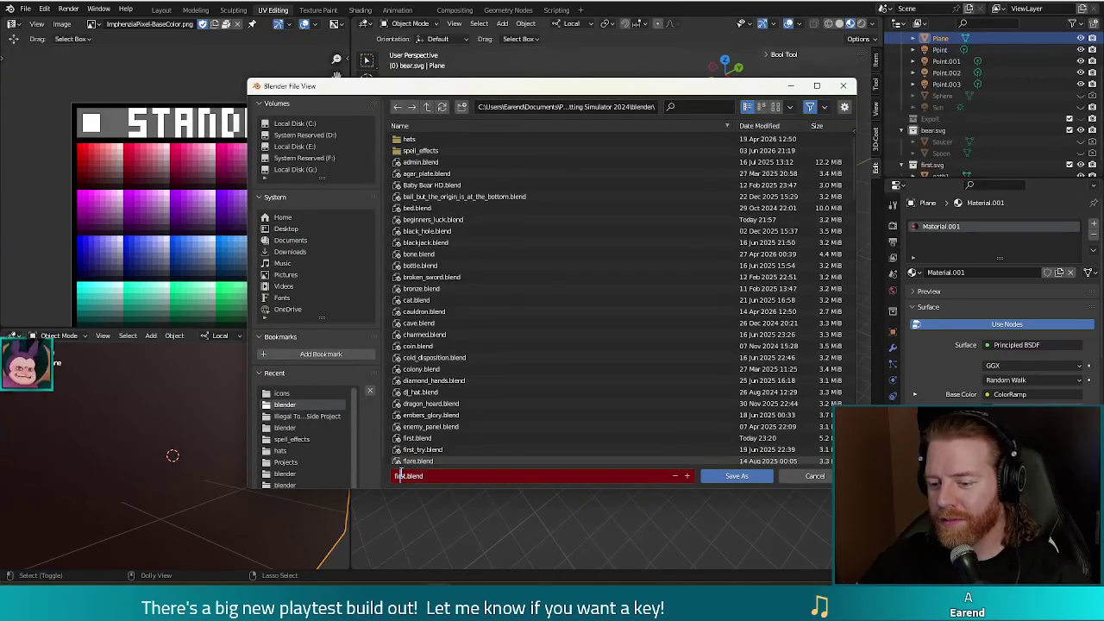
pyautogui.write('cra')
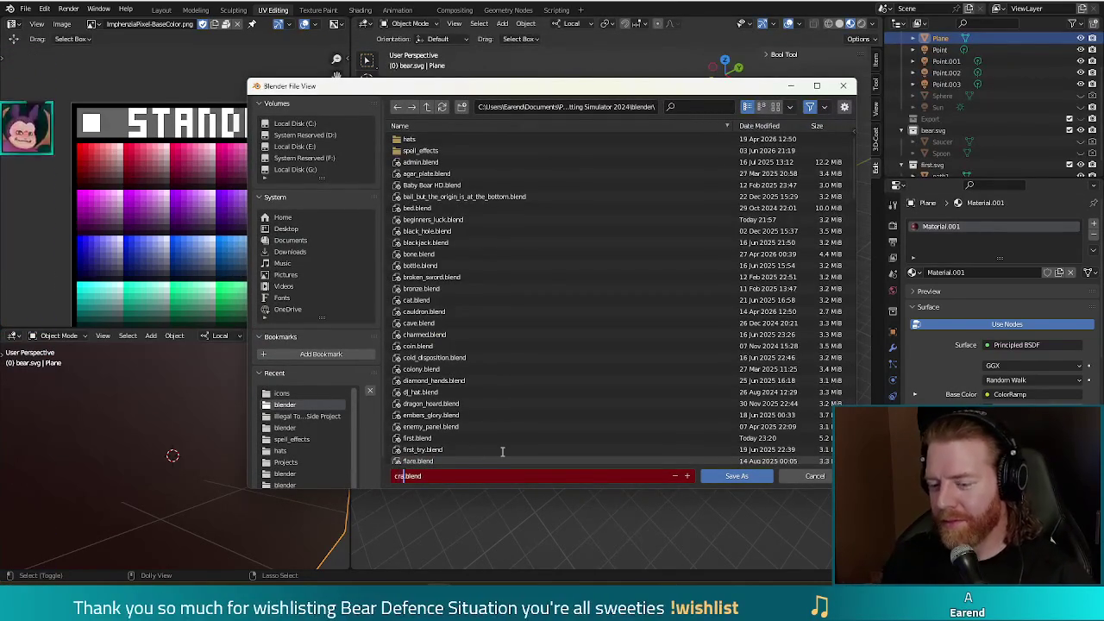
pyautogui.write('zy_eight')
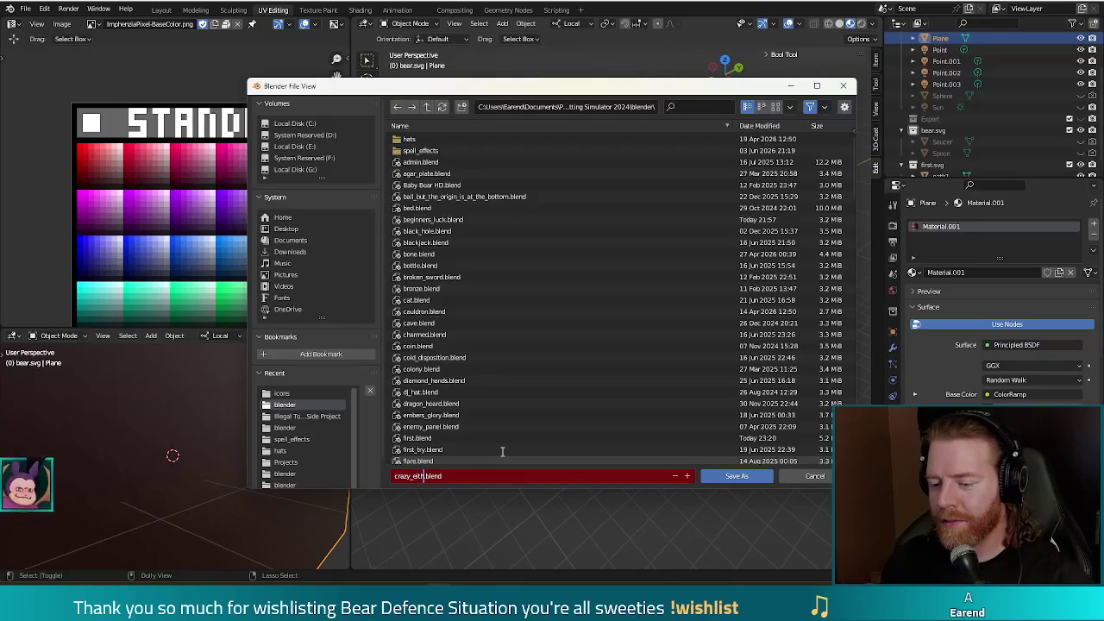
pyautogui.write('s')
pyautogui.press('Return')
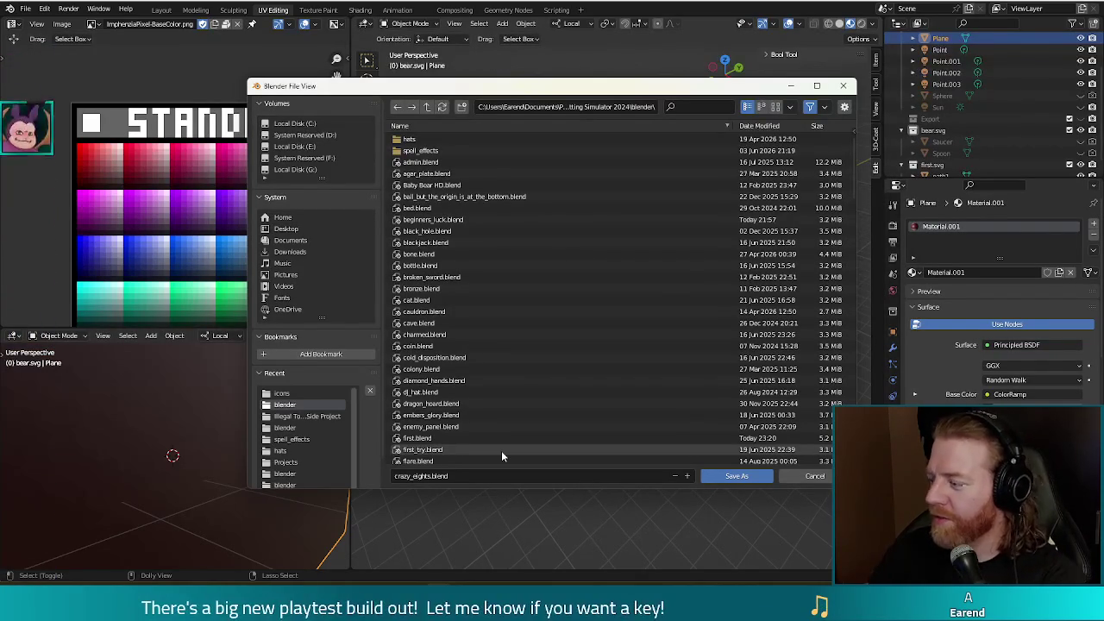
pyautogui.click(751, 483)
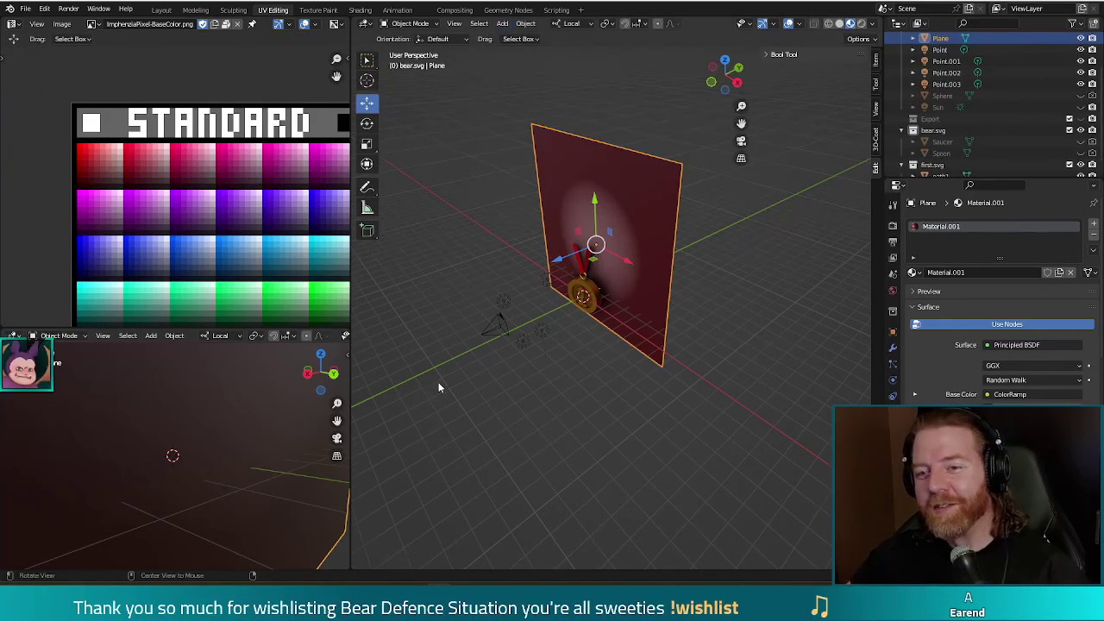
# - Delete the small gold medal in front of the backdrop and reselect the red Plane
pyautogui.moveTo(438, 382); pyautogui.dragTo(475, 375, button='middle')
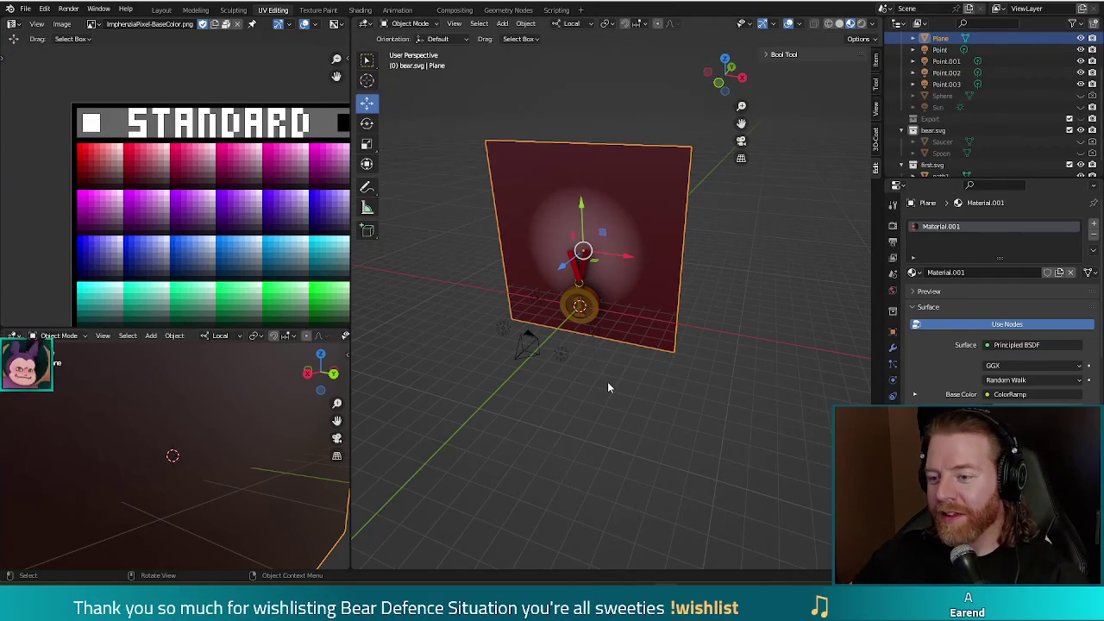
pyautogui.click(594, 303)
pyautogui.scroll(1, 630, 394)
pyautogui.press('Delete')
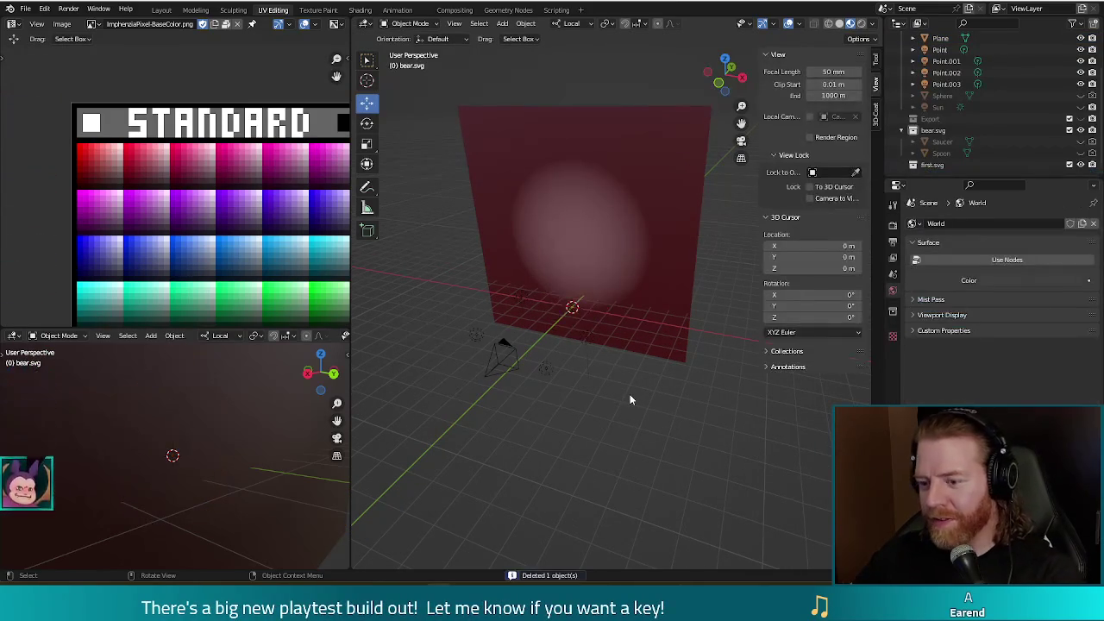
pyautogui.click(599, 226)
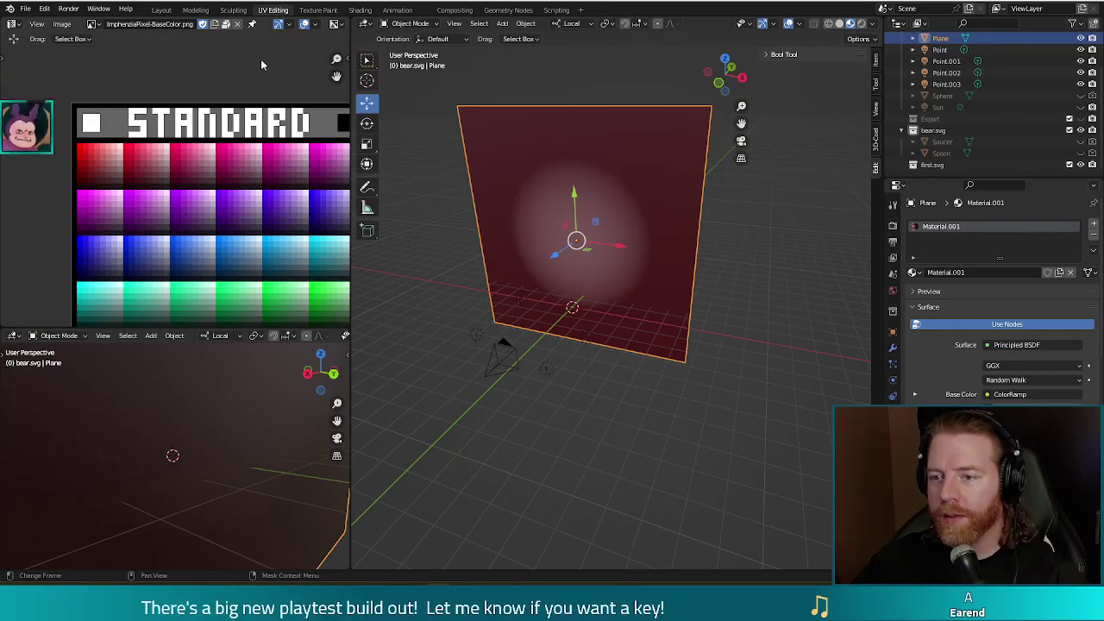
pyautogui.moveTo(633, 301)
pyautogui.mouseDown(button='middle')
pyautogui.moveTo(624, 382)
pyautogui.moveTo(605, 403)
pyautogui.mouseUp(button='middle')
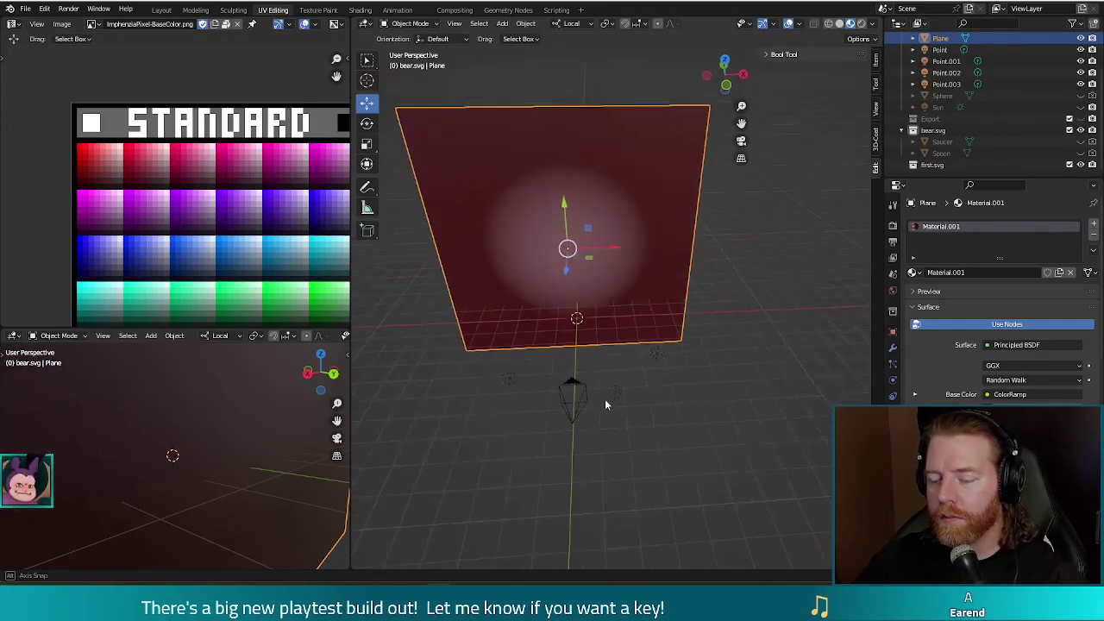
pyautogui.click(502, 25)
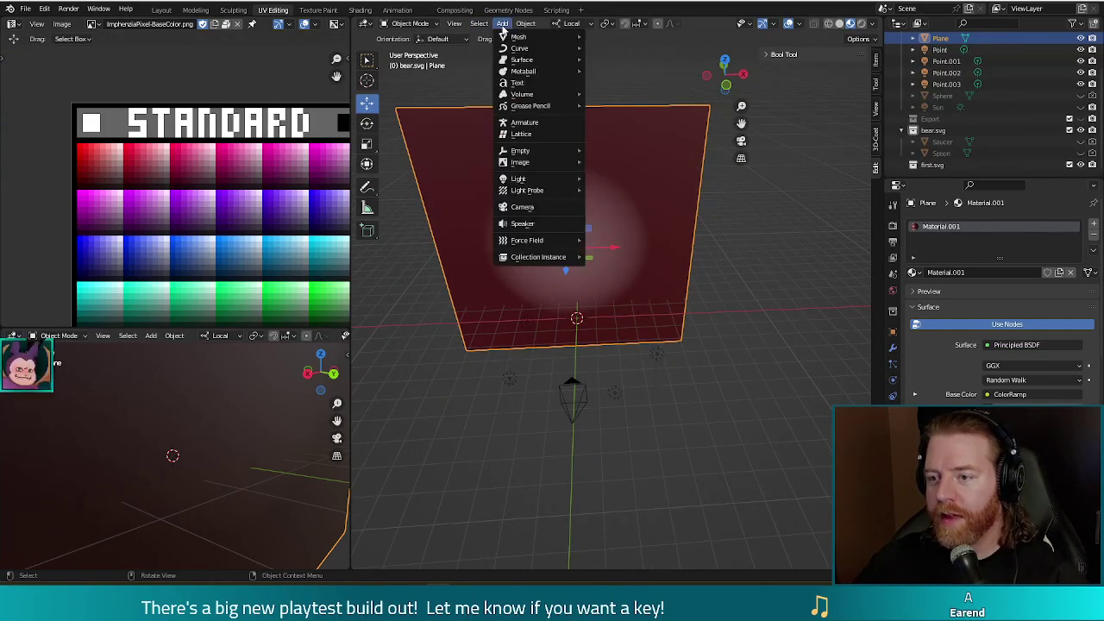
pyautogui.click(518, 82)
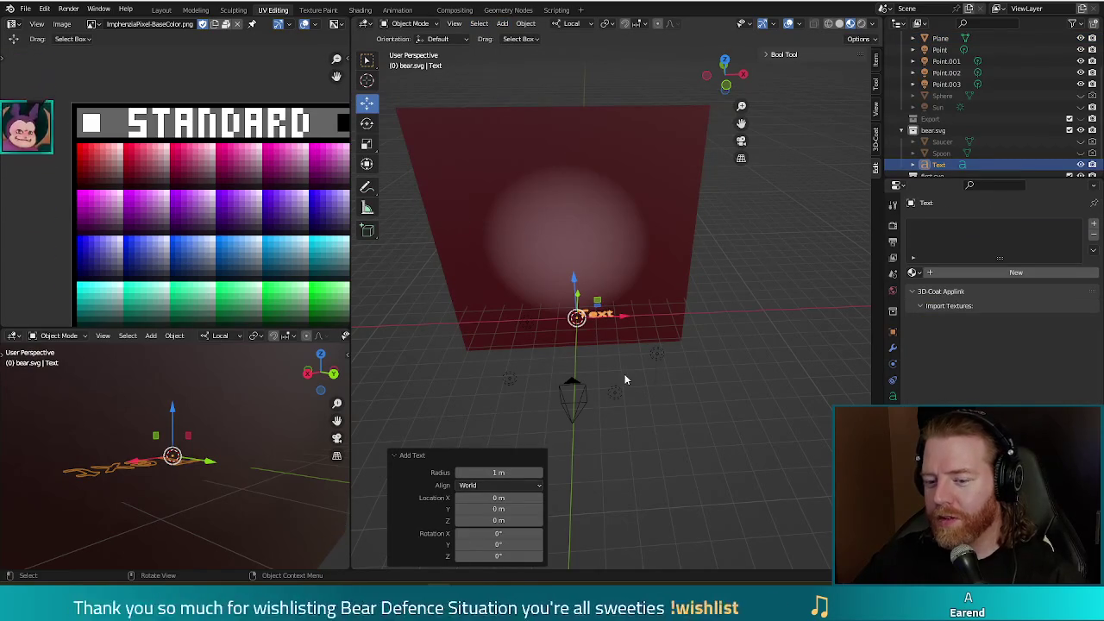
pyautogui.click(893, 397)
pyautogui.write('B')
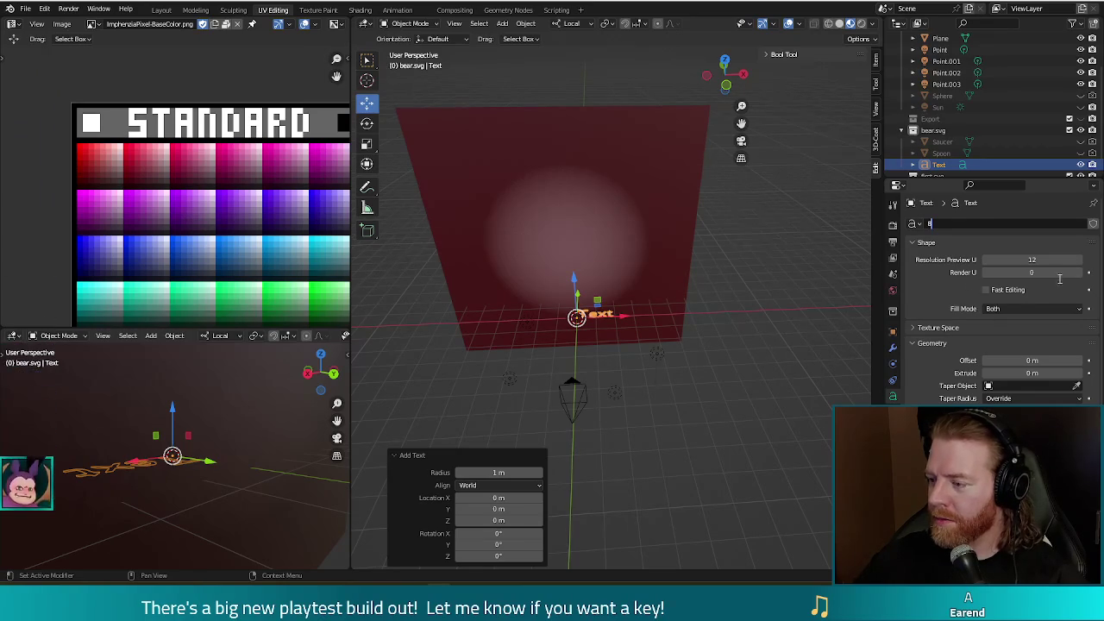
pyautogui.scroll(-2, 942, 401)
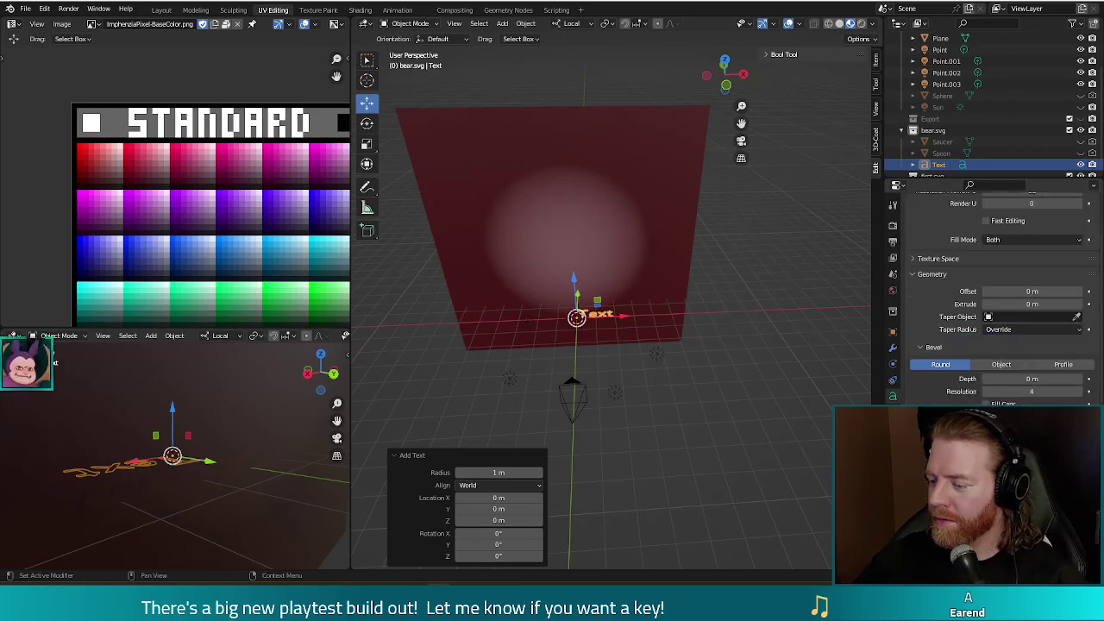
pyautogui.scroll(-1, 941, 401)
pyautogui.scroll(-2, 941, 401)
pyautogui.scroll(-2, 942, 401)
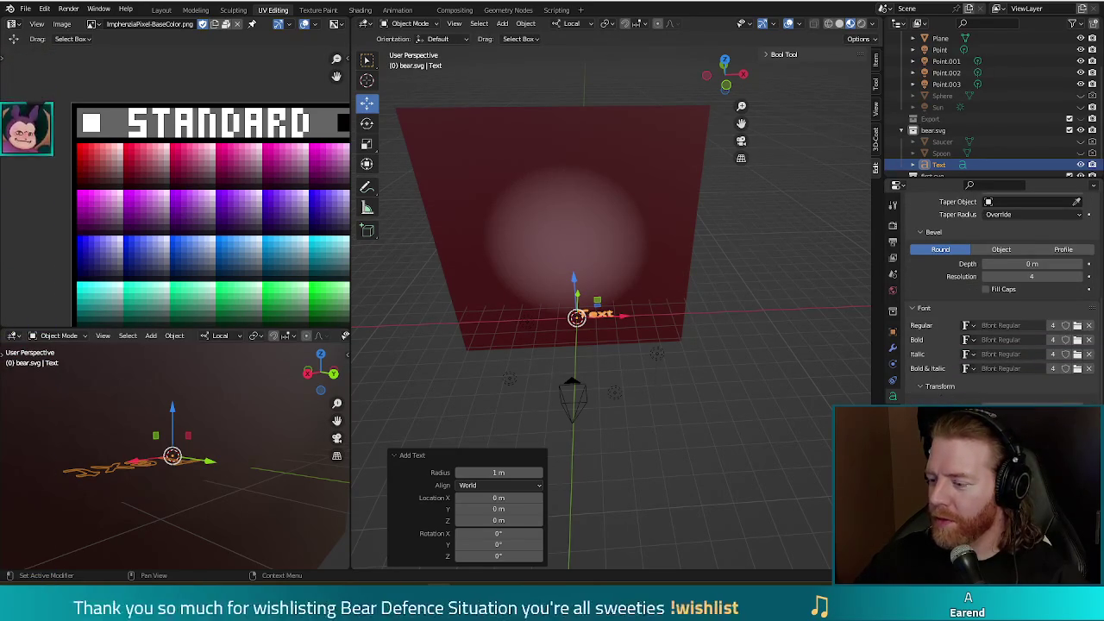
pyautogui.scroll(-1, 949, 380)
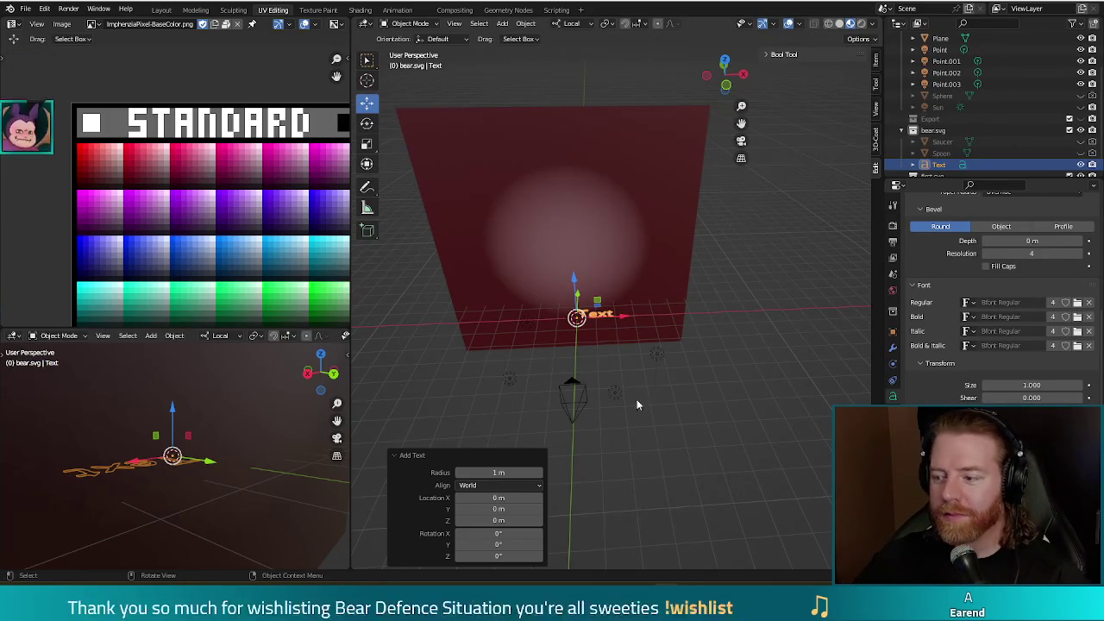
pyautogui.scroll(2, 984, 291)
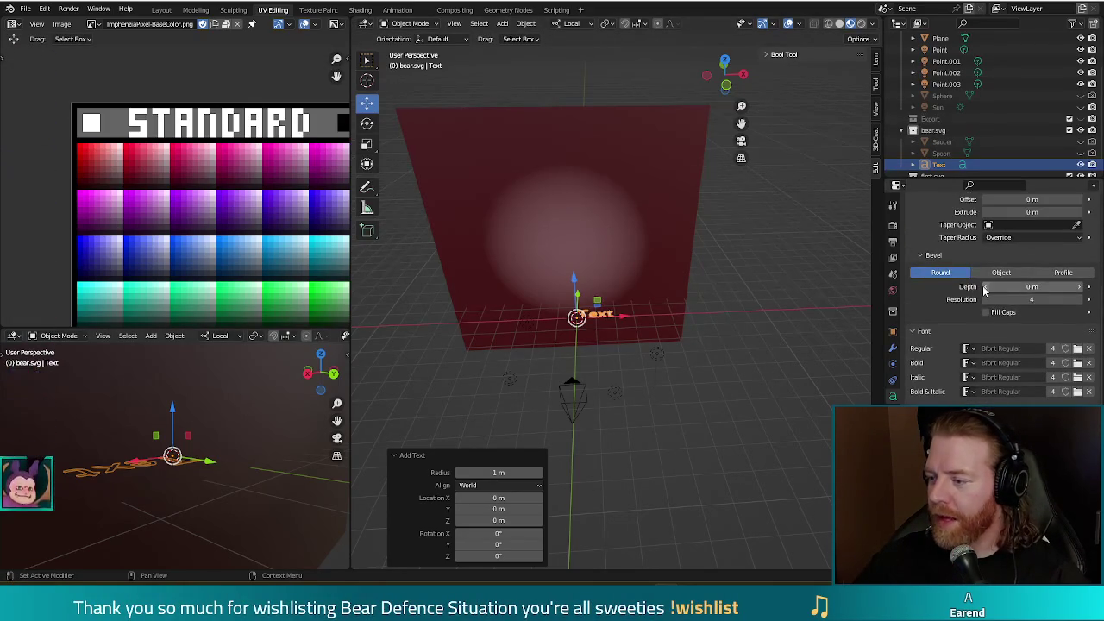
pyautogui.scroll(3, 984, 291)
pyautogui.scroll(2, 968, 298)
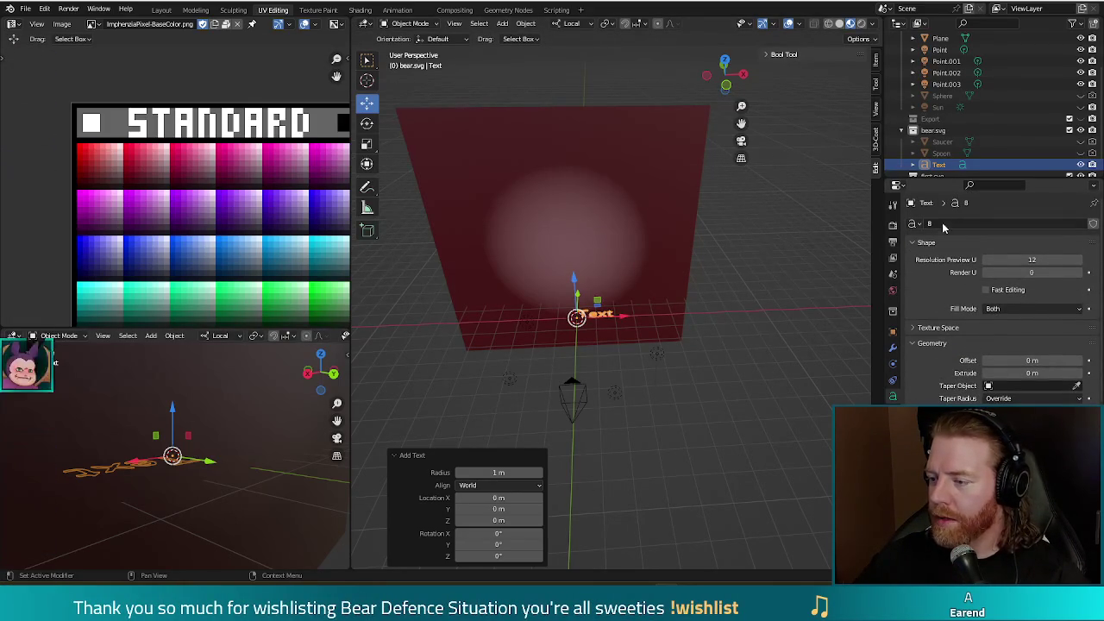
pyautogui.scroll(5, 628, 380)
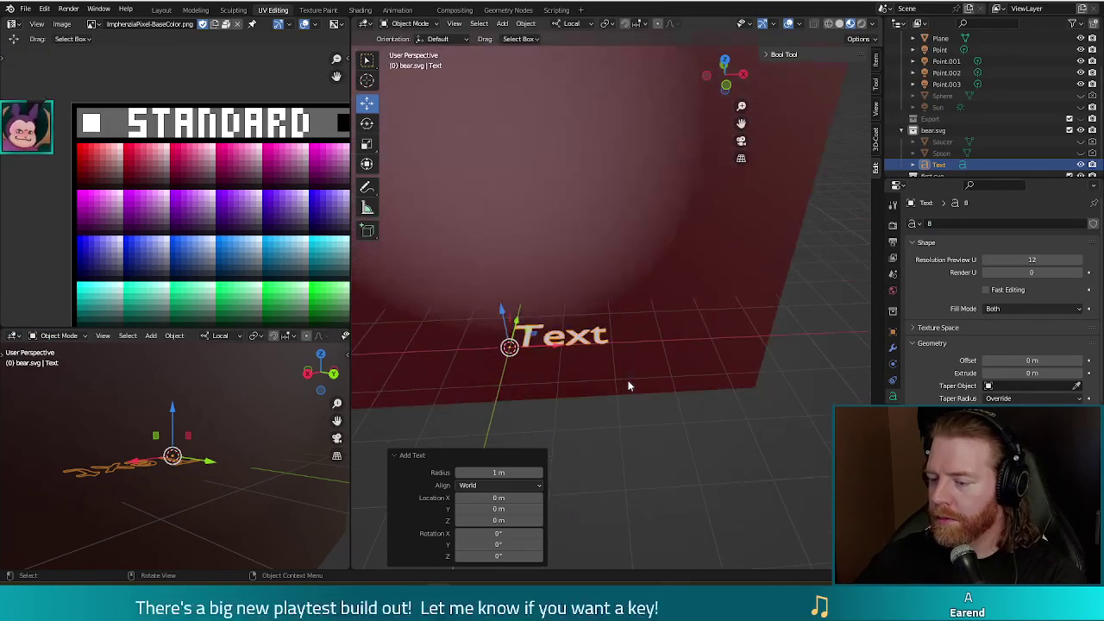
pyautogui.click(915, 223)
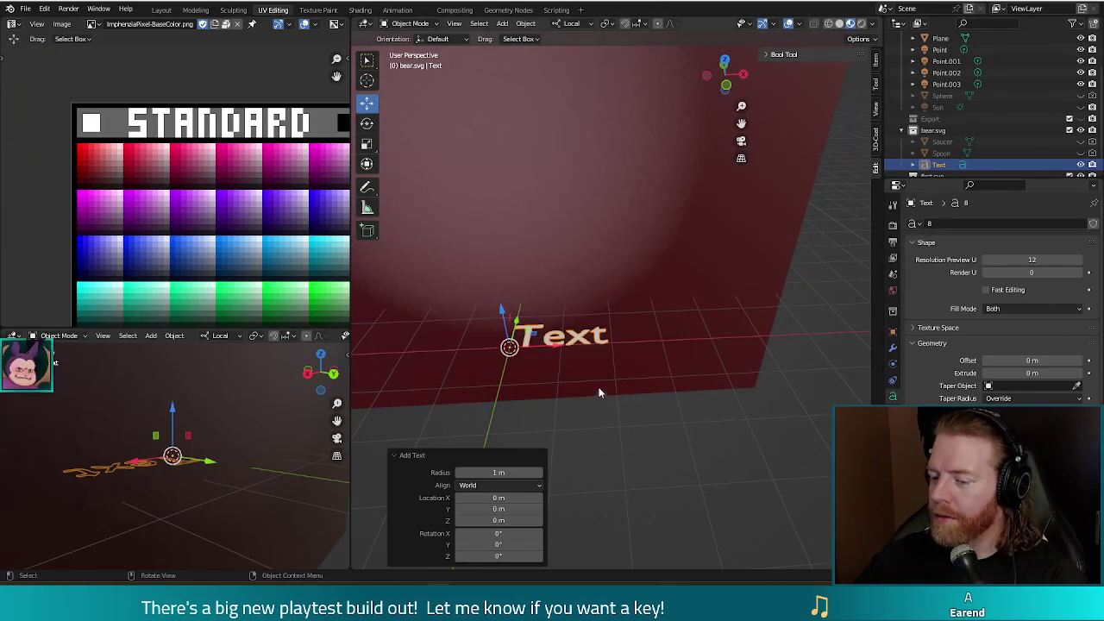
pyautogui.scroll(2, 588, 368)
pyautogui.scroll(-1, 588, 367)
pyautogui.scroll(-1, 588, 367)
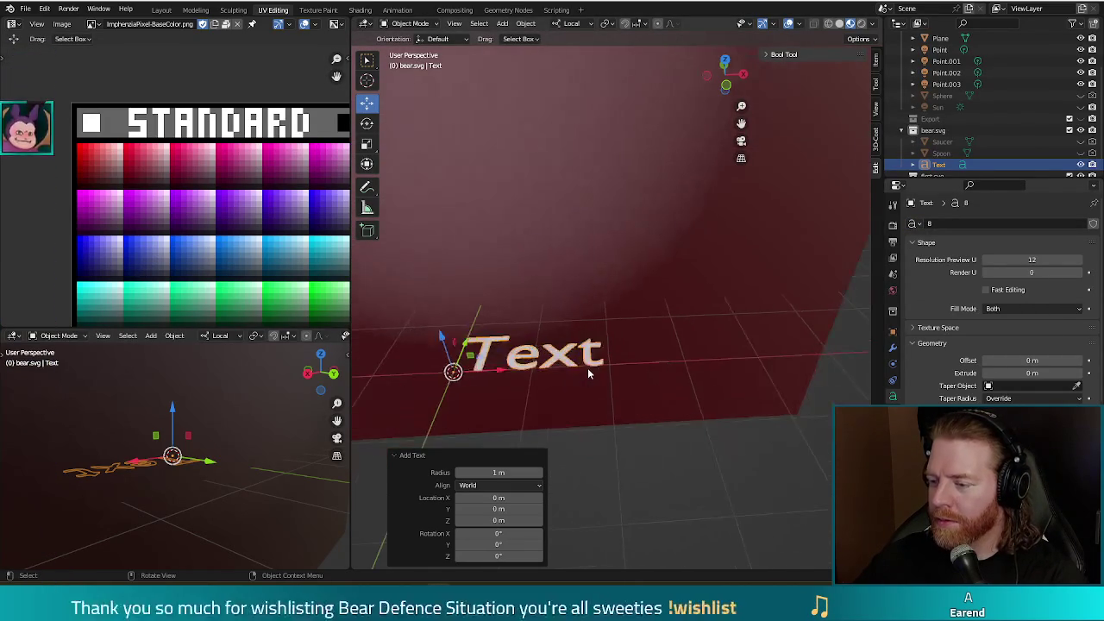
pyautogui.scroll(-2, 588, 368)
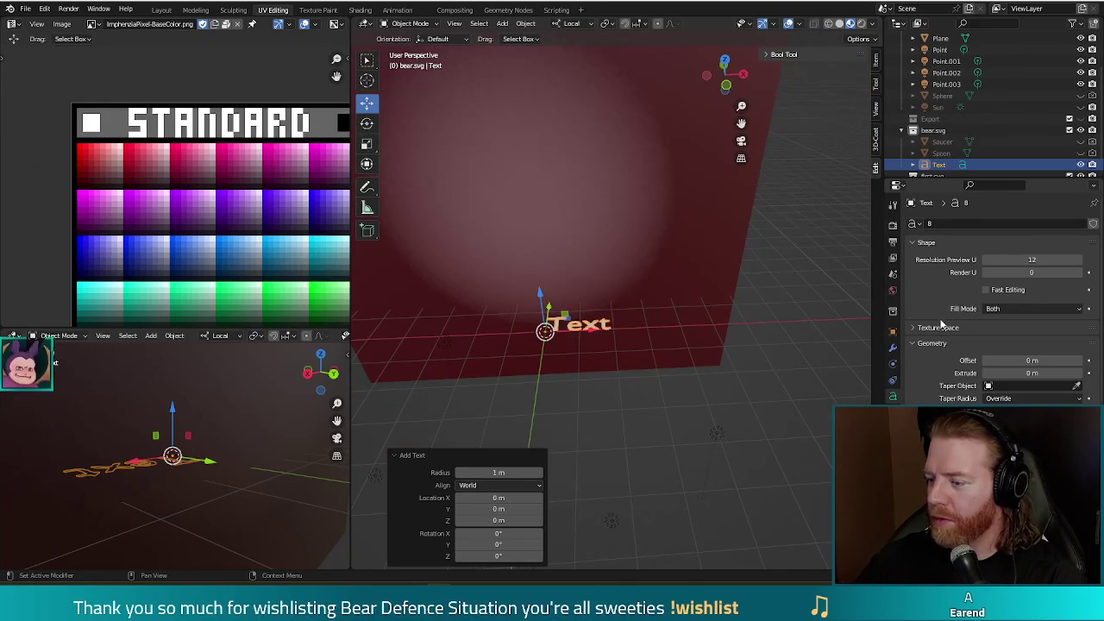
pyautogui.scroll(-1, 937, 323)
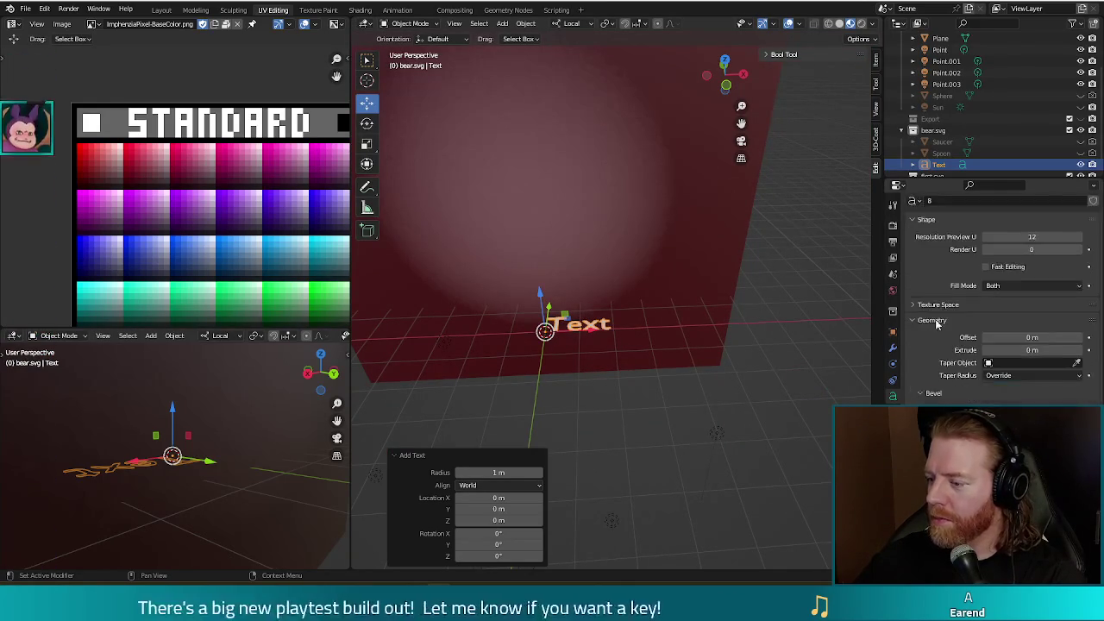
pyautogui.scroll(-4, 931, 320)
pyautogui.scroll(-3, 930, 321)
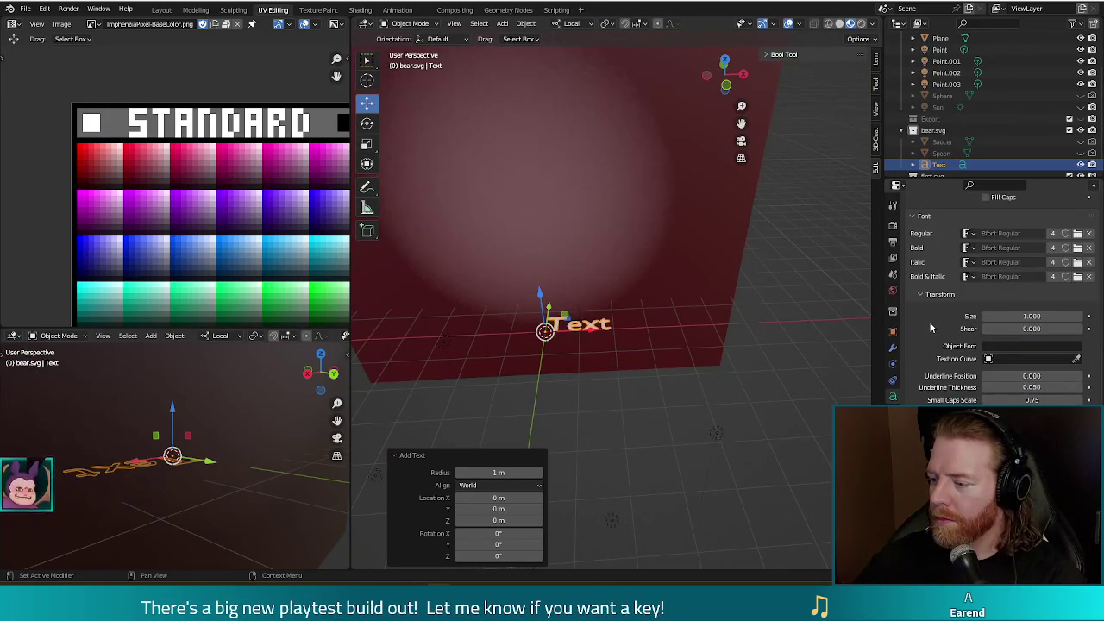
pyautogui.click(1002, 359)
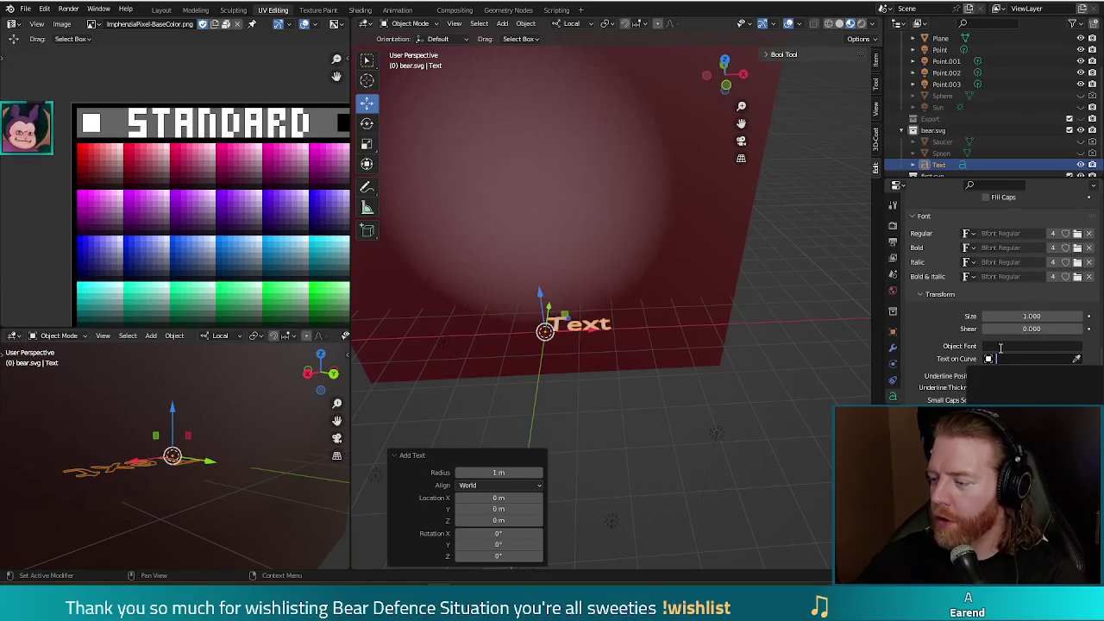
pyautogui.press('Escape')
pyautogui.scroll(2, 932, 366)
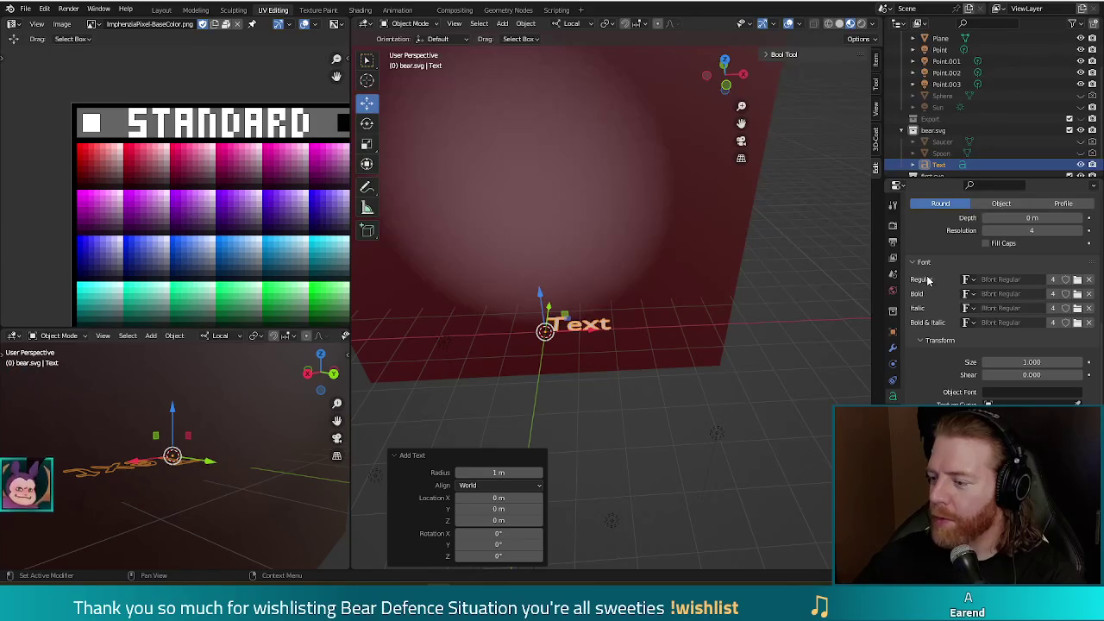
# - Replace the text object's 'Text' wording with '8' in Edit Mode, then return to Object Mode
pyautogui.click(602, 332)
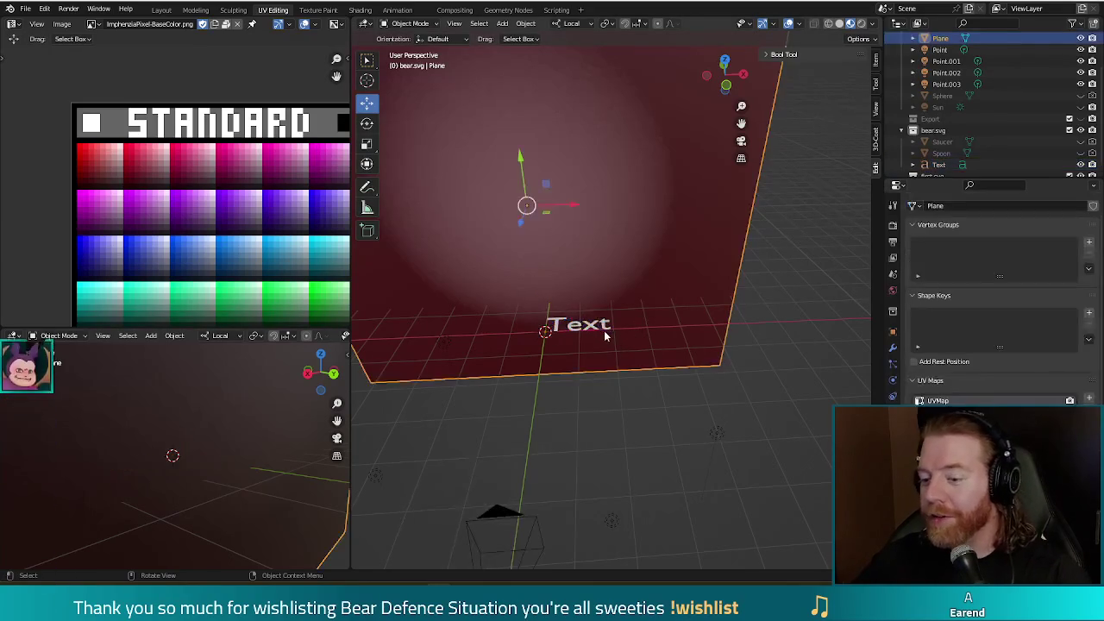
pyautogui.click(597, 330)
pyautogui.press('Tab')
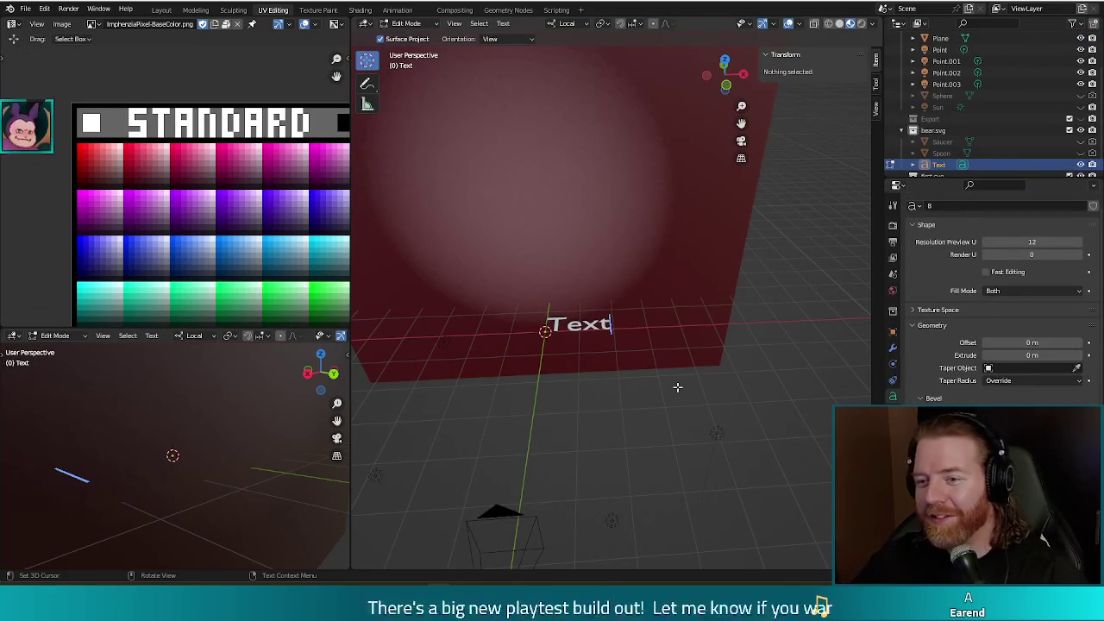
pyautogui.press('BackSpace')
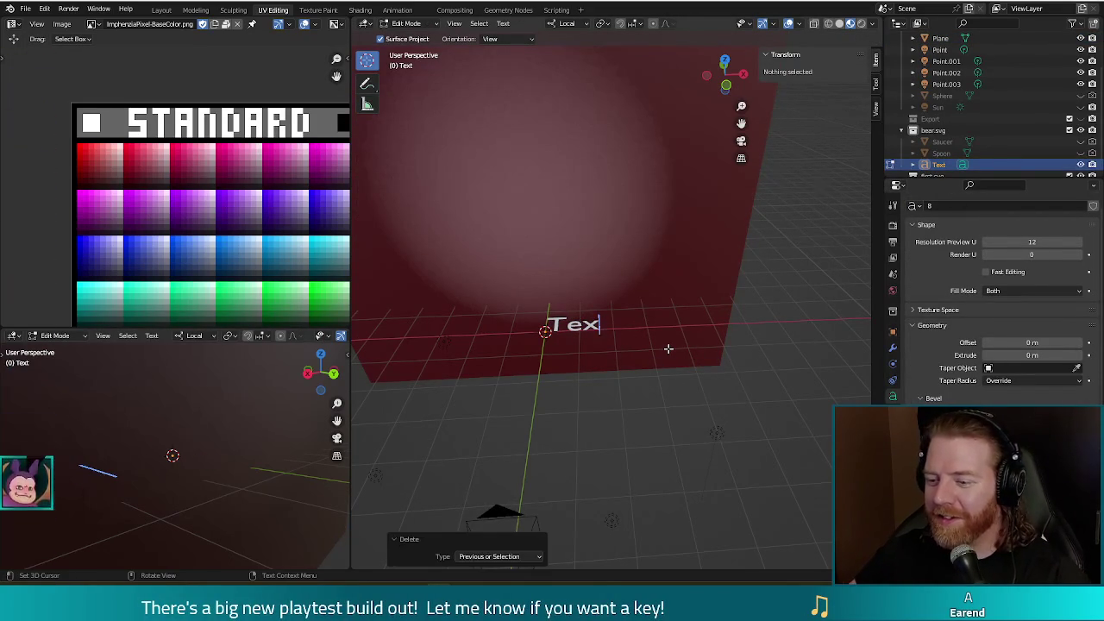
pyautogui.press('BackSpace')
pyautogui.press('BackSpace')
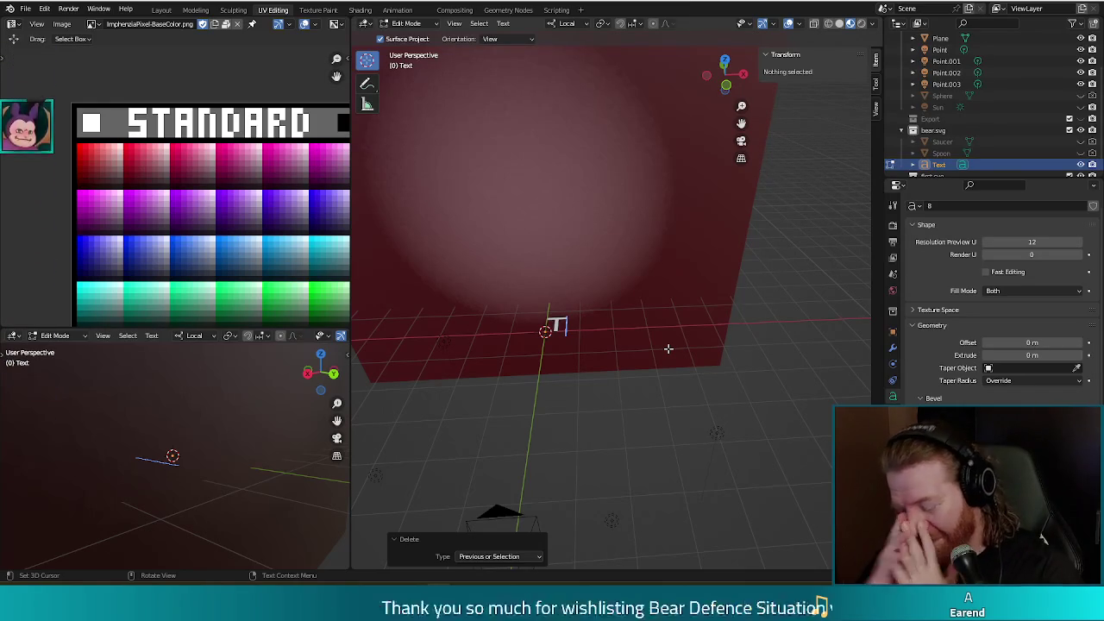
pyautogui.press('BackSpace')
pyautogui.write('8')
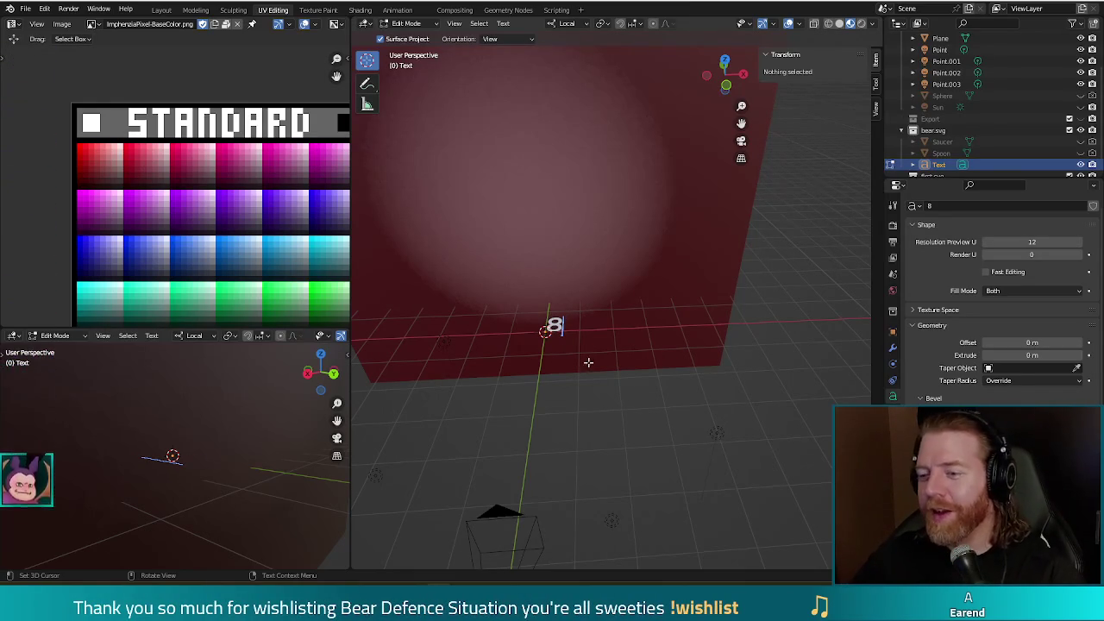
pyautogui.press('Tab')
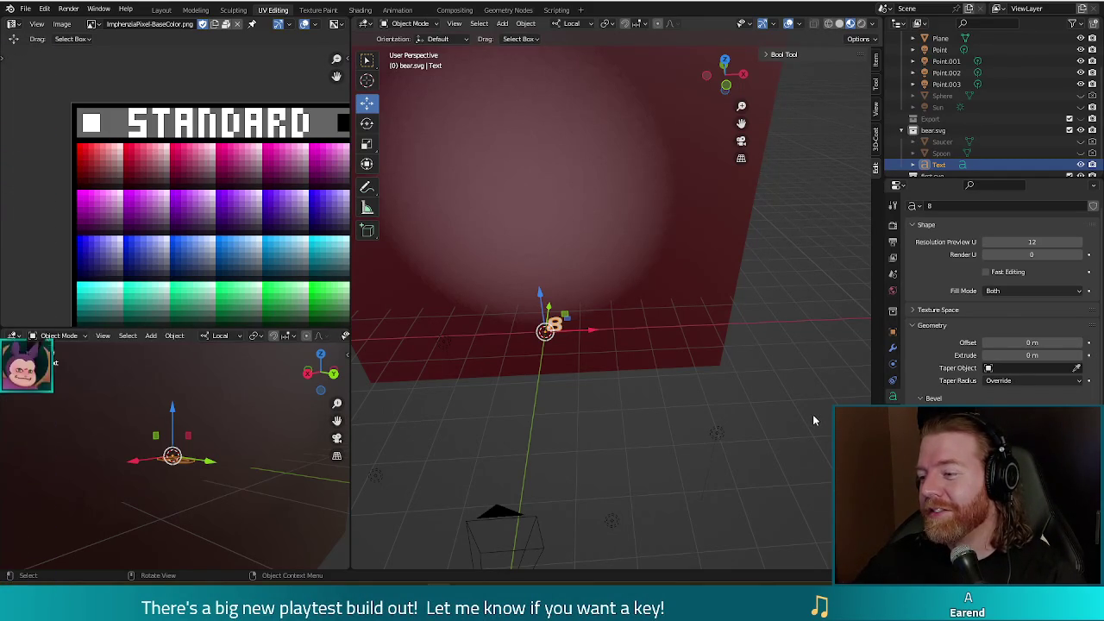
pyautogui.scroll(-1, 970, 95)
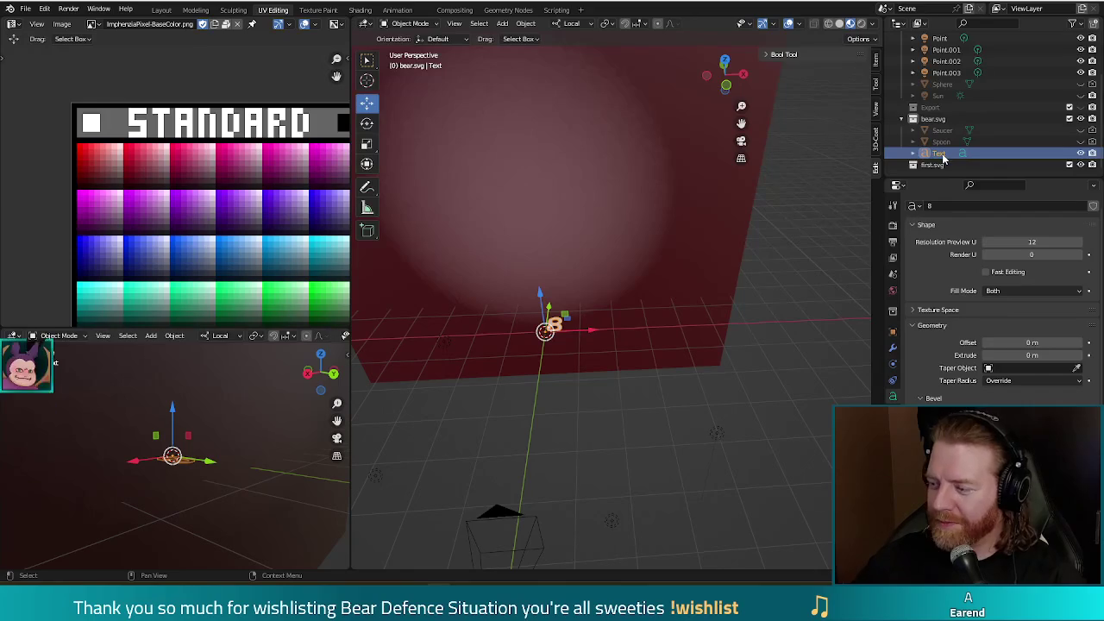
# - Select the Text object in the Outliner and check its text data-block
pyautogui.click(942, 156)
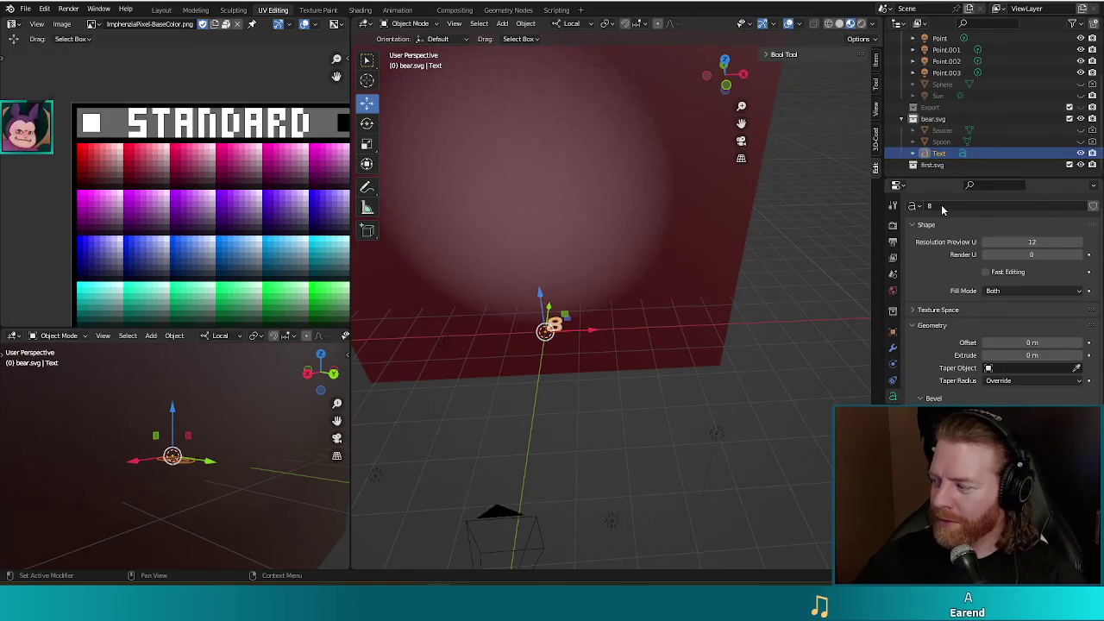
pyautogui.click(916, 206)
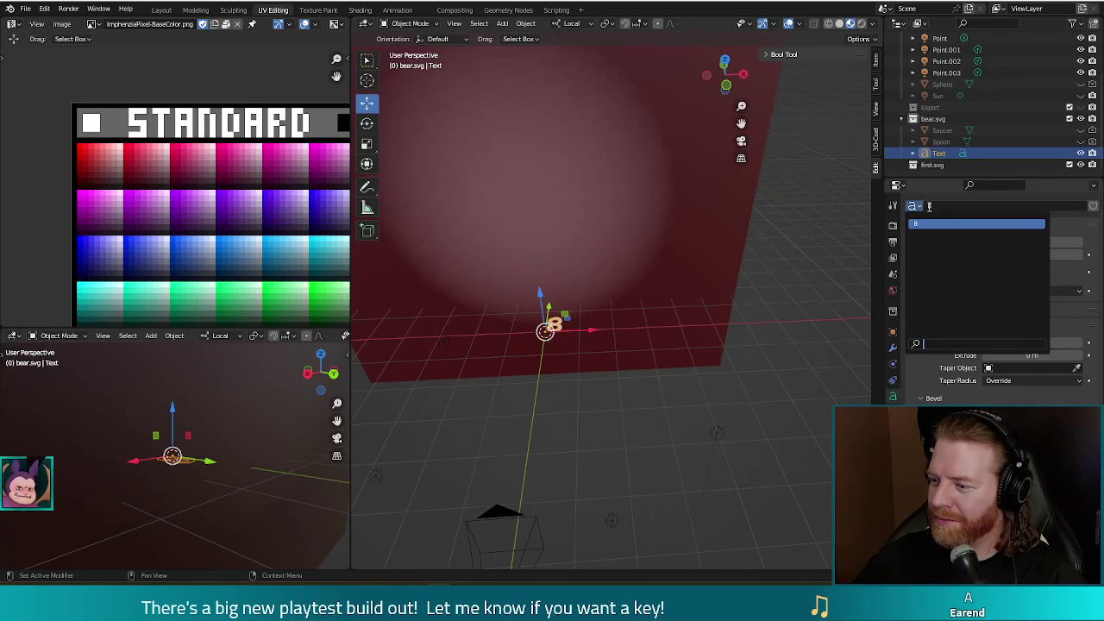
pyautogui.press('Escape')
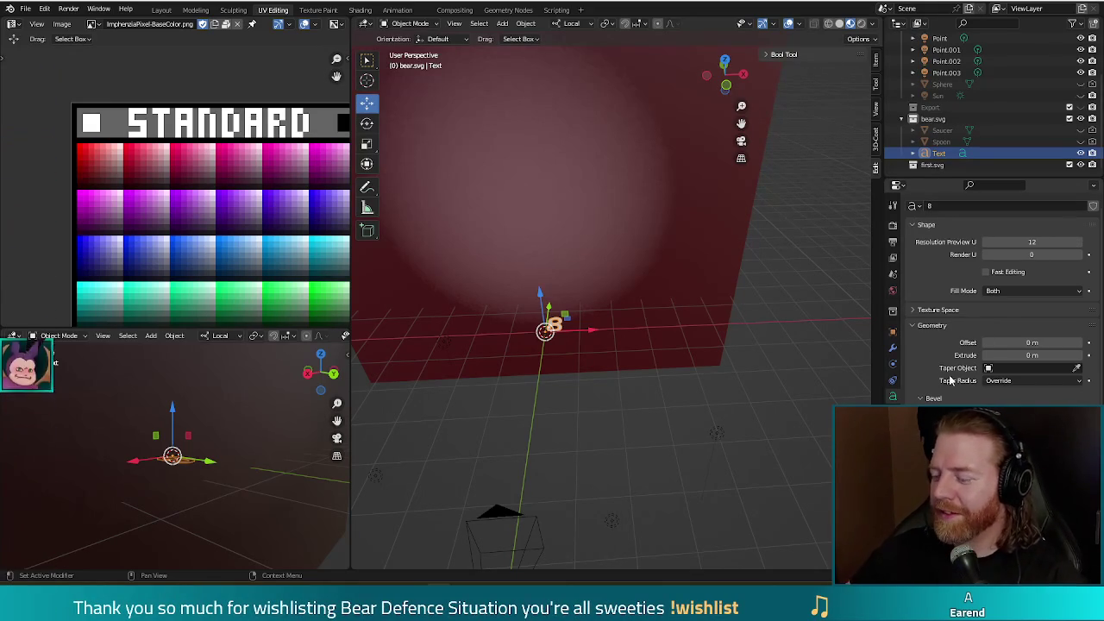
# - Browse for a new Regular font file from the Font panel's folder icon
pyautogui.scroll(-2, 940, 313)
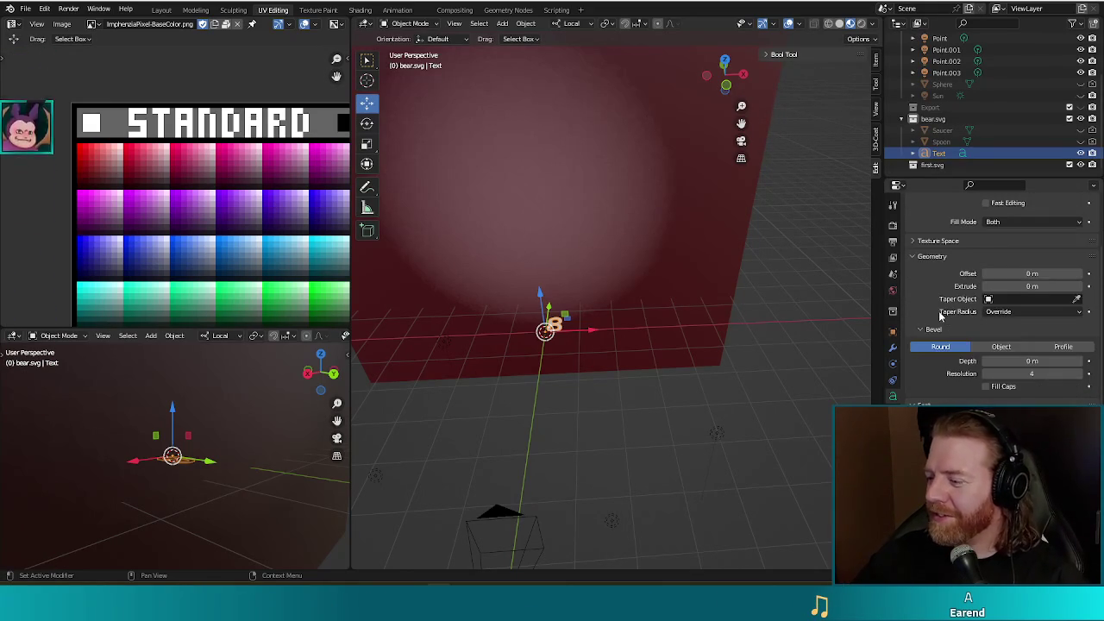
pyautogui.scroll(-2, 939, 313)
pyautogui.scroll(-2, 940, 313)
pyautogui.scroll(-2, 939, 311)
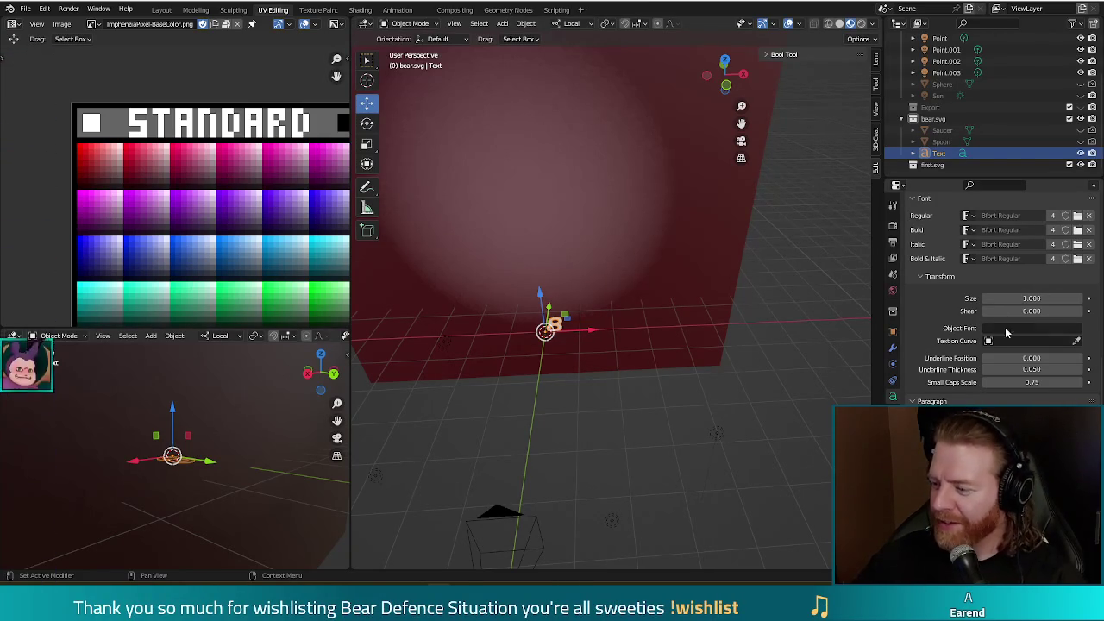
pyautogui.click(966, 214)
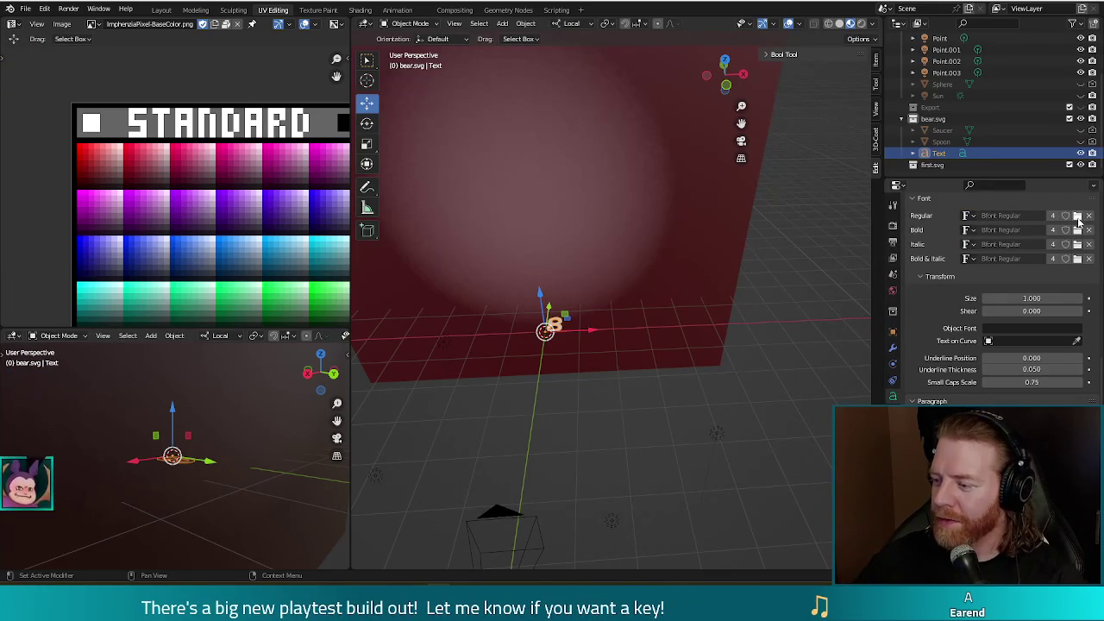
pyautogui.click(1077, 217)
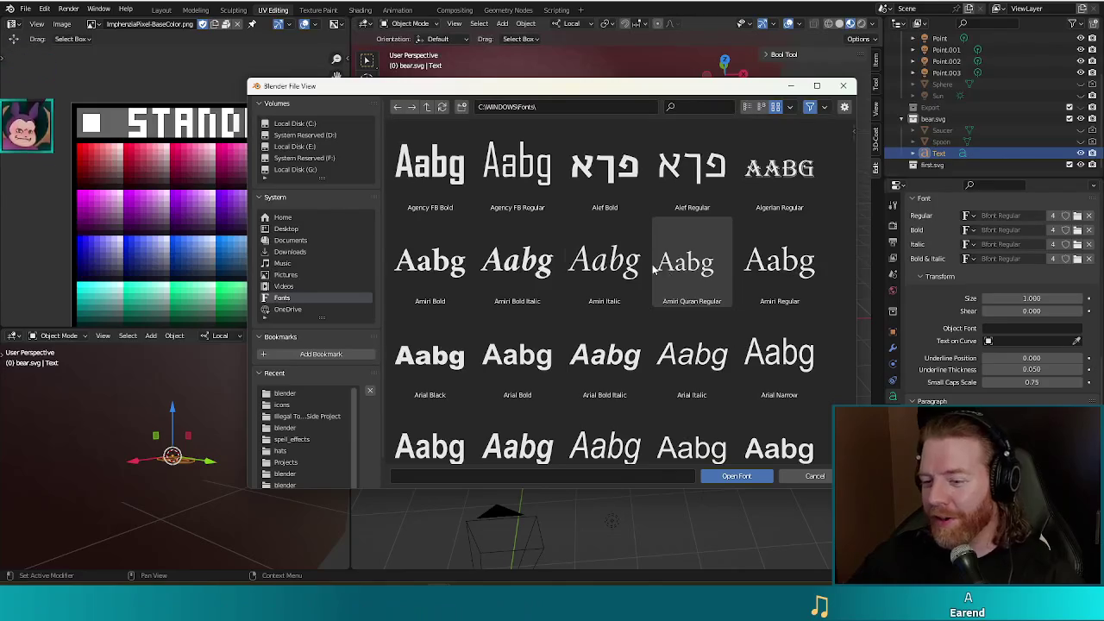
# - Filter the Fonts folder by 'comi' and load Comic Sans MS Bold as the 8's regular font
pyautogui.click(557, 476)
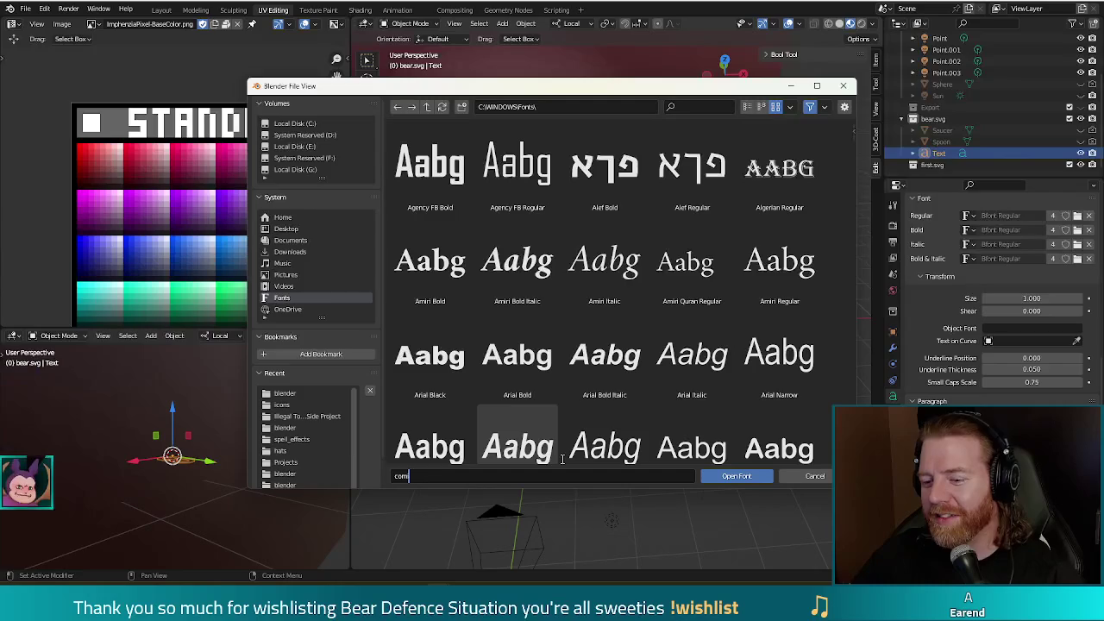
pyautogui.click(693, 106)
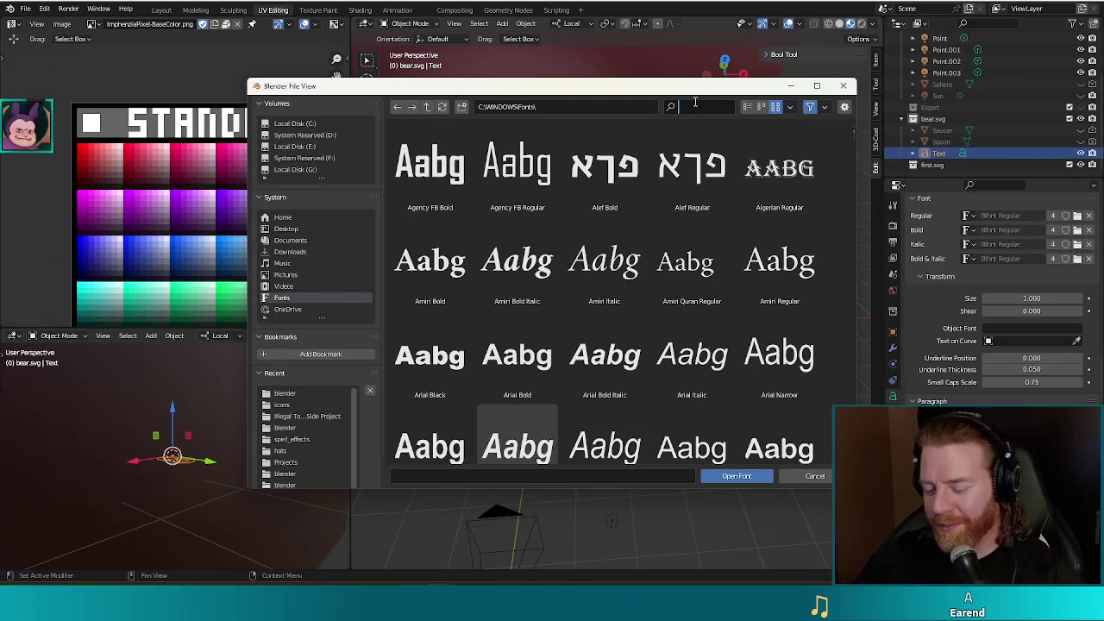
pyautogui.write('comi')
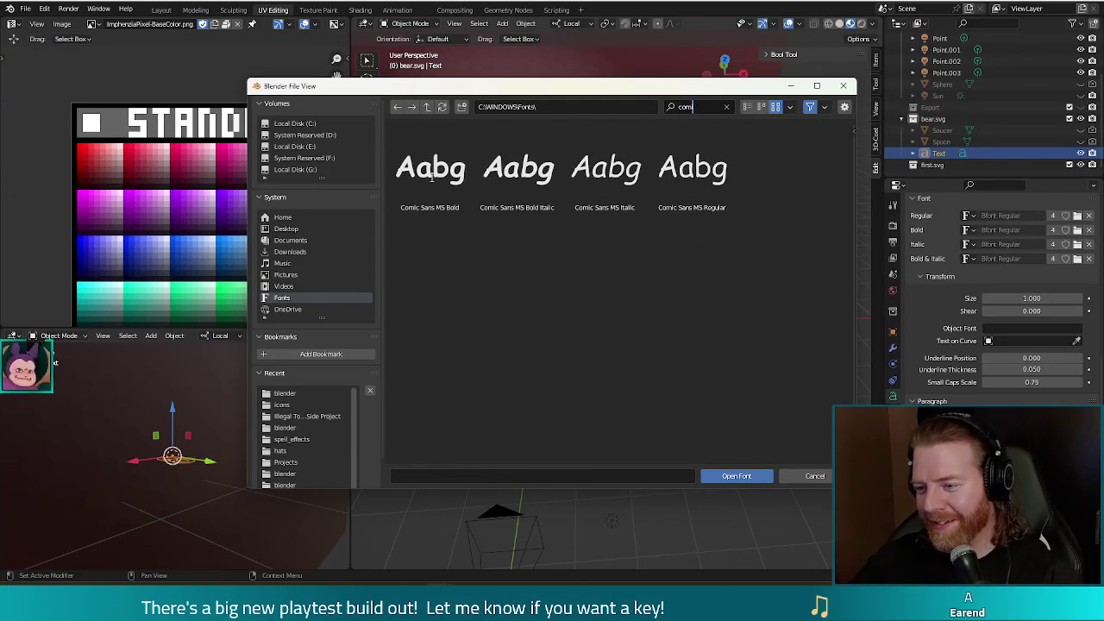
pyautogui.doubleClick(430, 176)
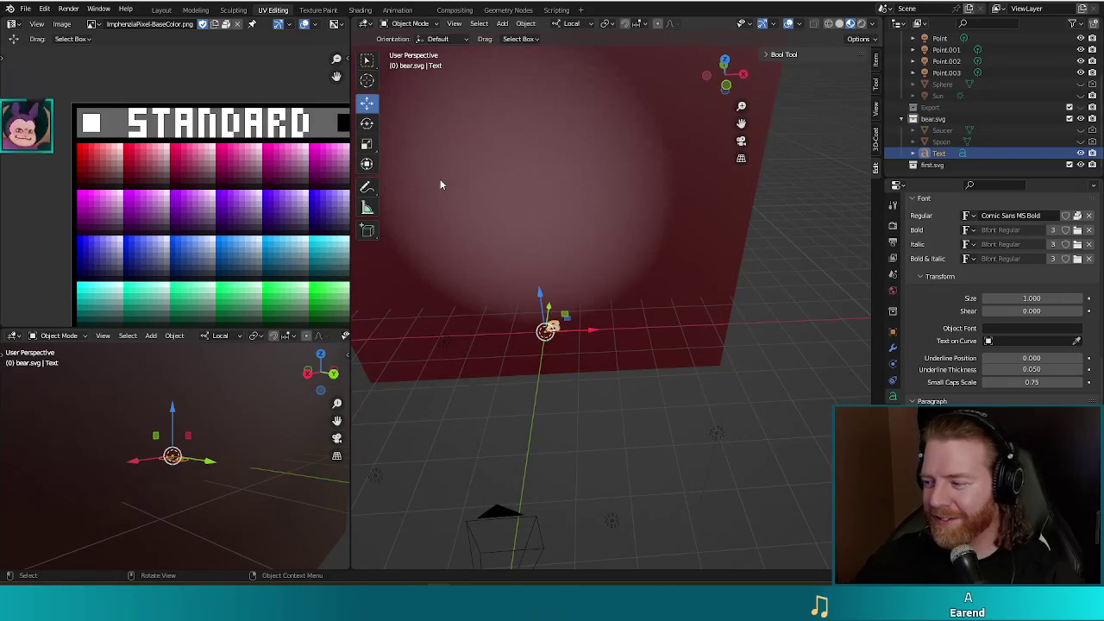